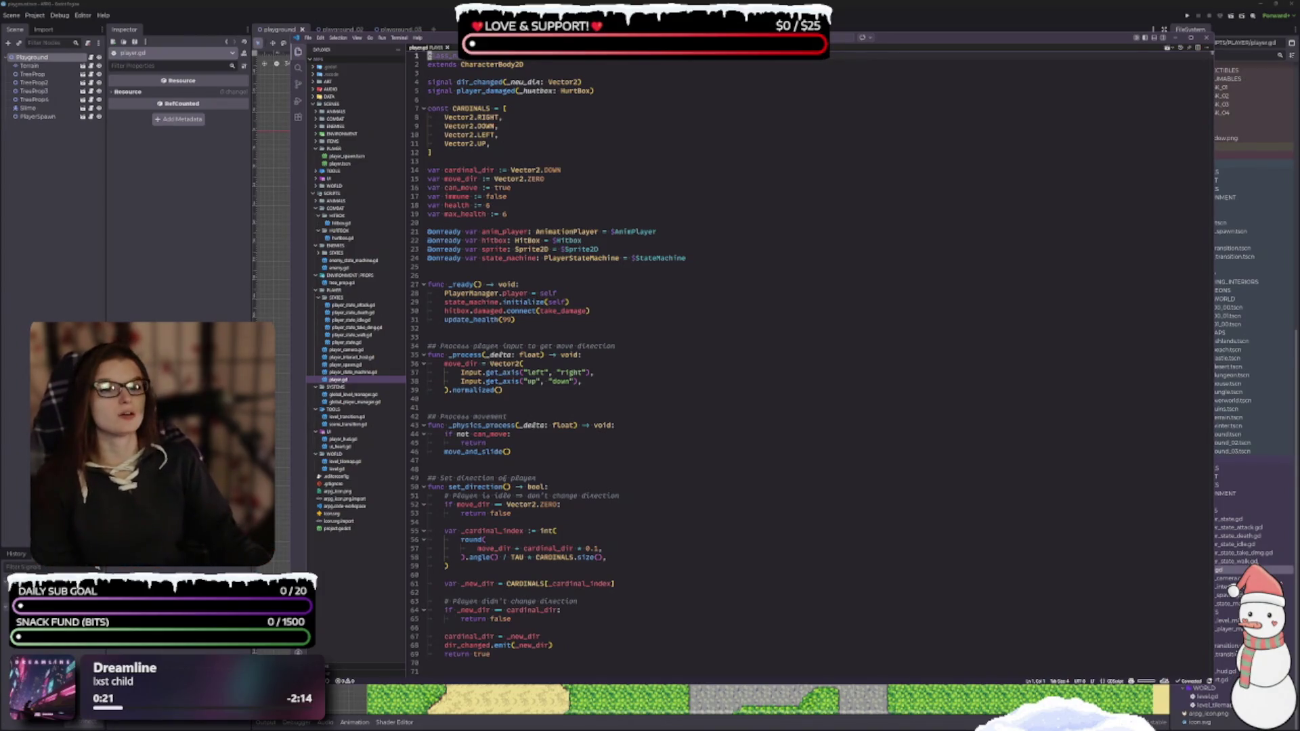
Read through player.gd in the external editor, then return to Godot's 2D playground view with Ctrl+F1
{"action": "left_click", "coordinate": [596, 372]}
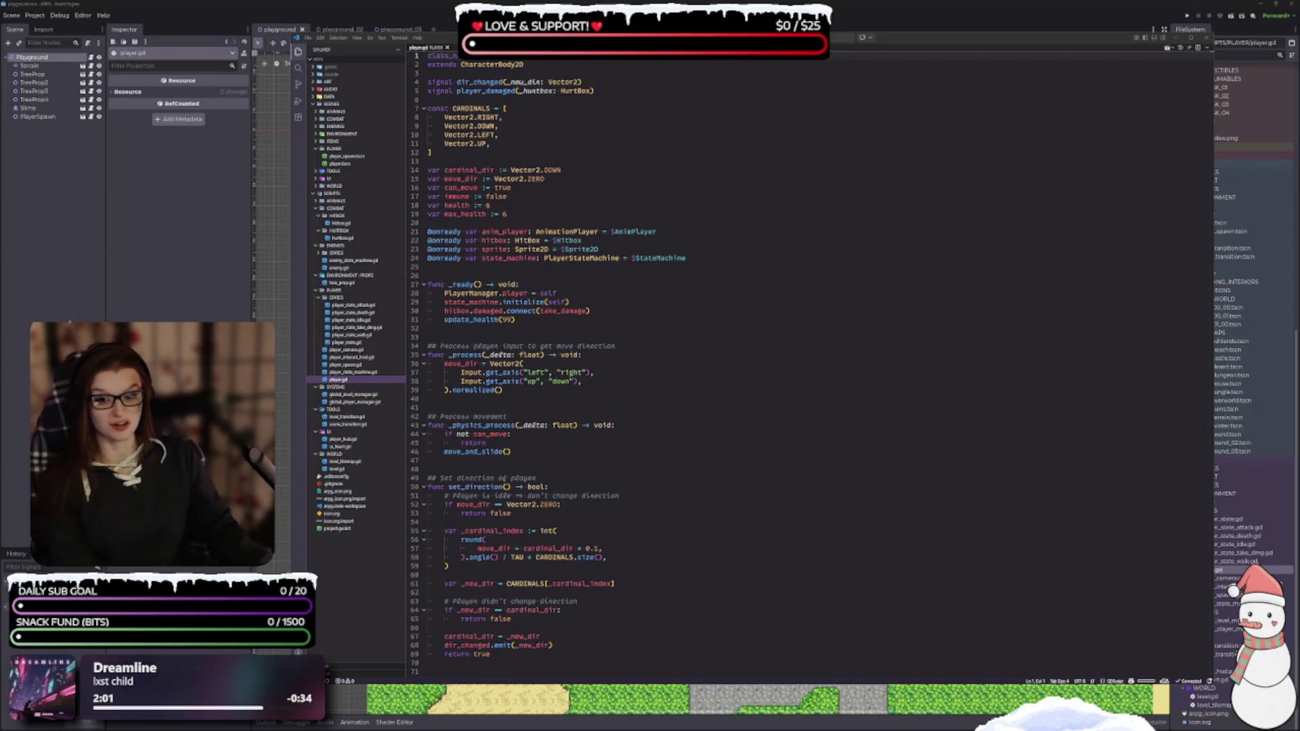
{"action": "key", "text": "ctrl+F1"}
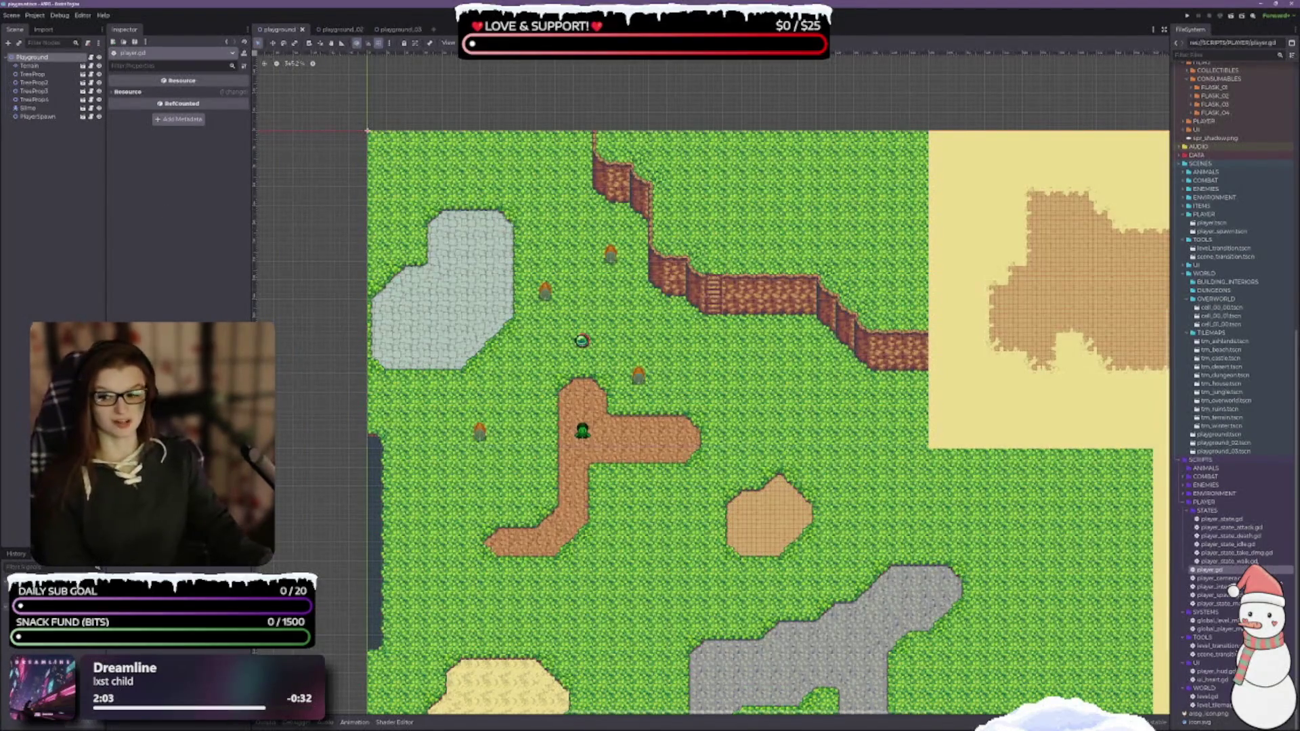
Check the 'if not can_move' line in player.gd, then return to Godot's 2D view
{"action": "key", "text": "alt+Tab"}
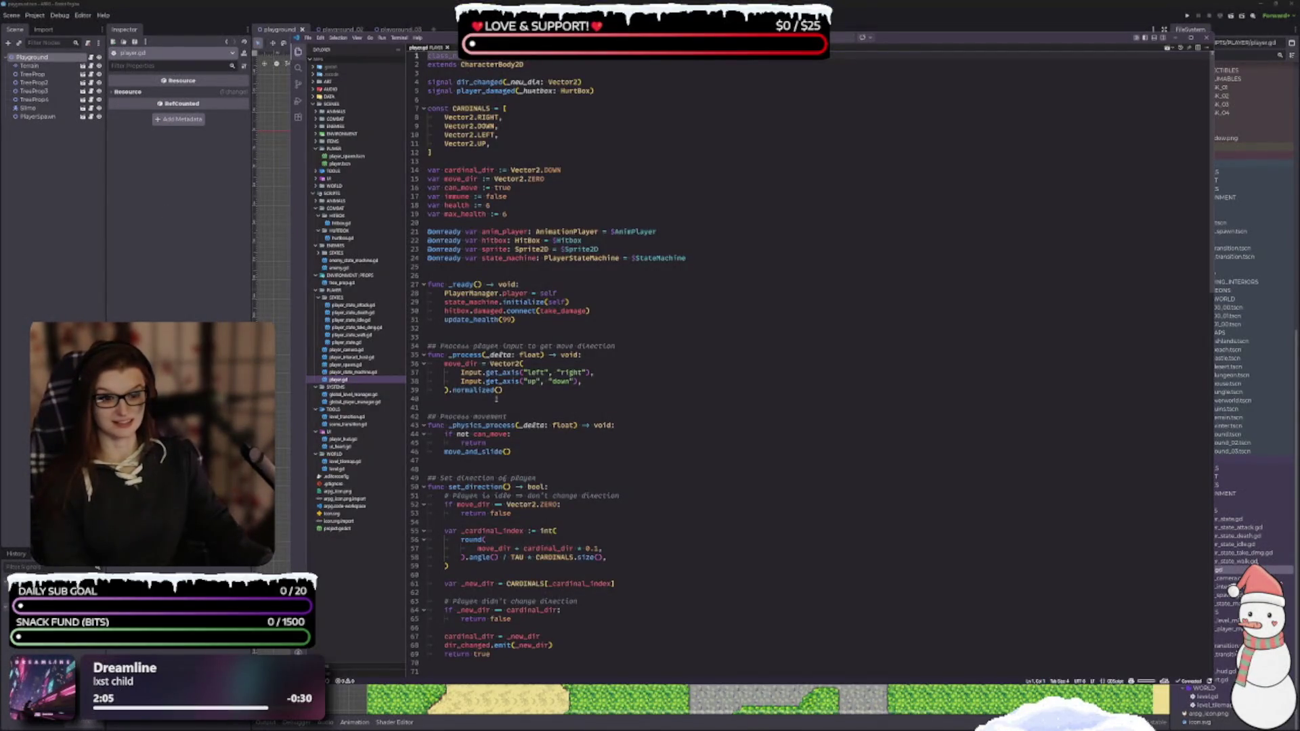
{"action": "left_click", "coordinate": [658, 431]}
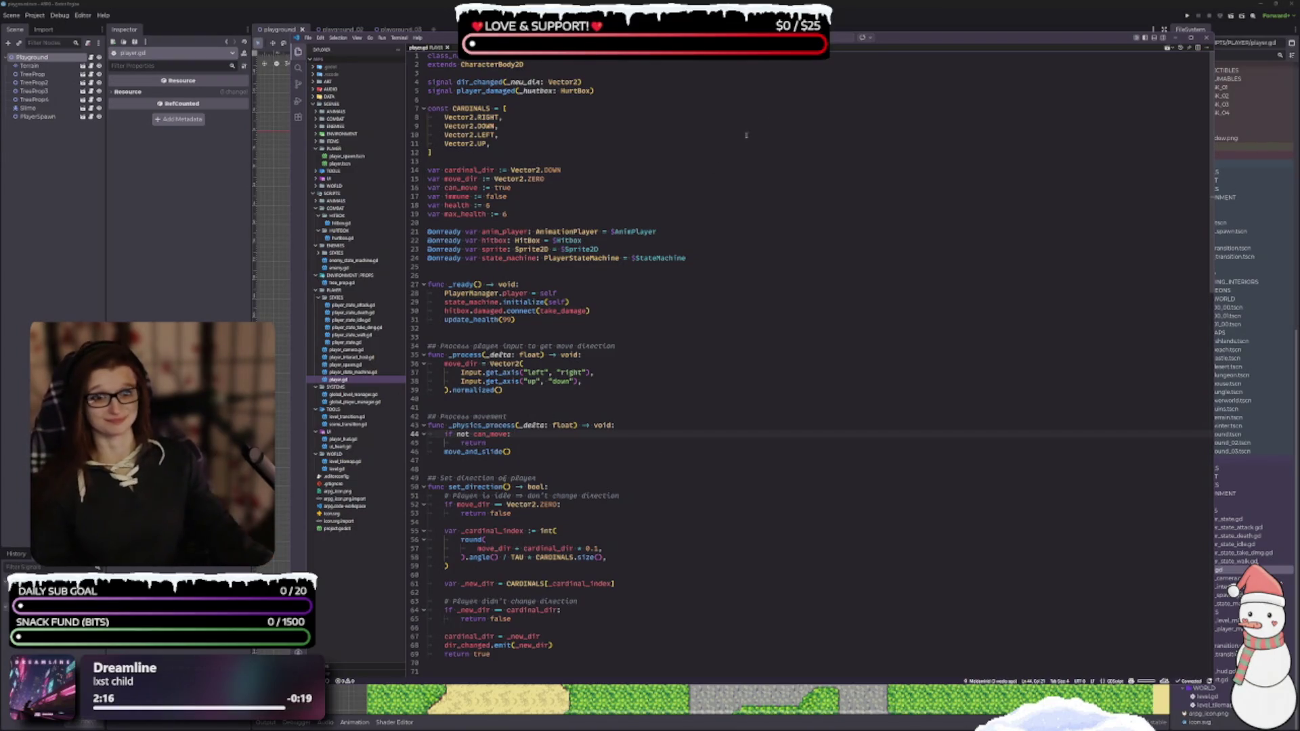
{"action": "key", "text": "ctrl+F1"}
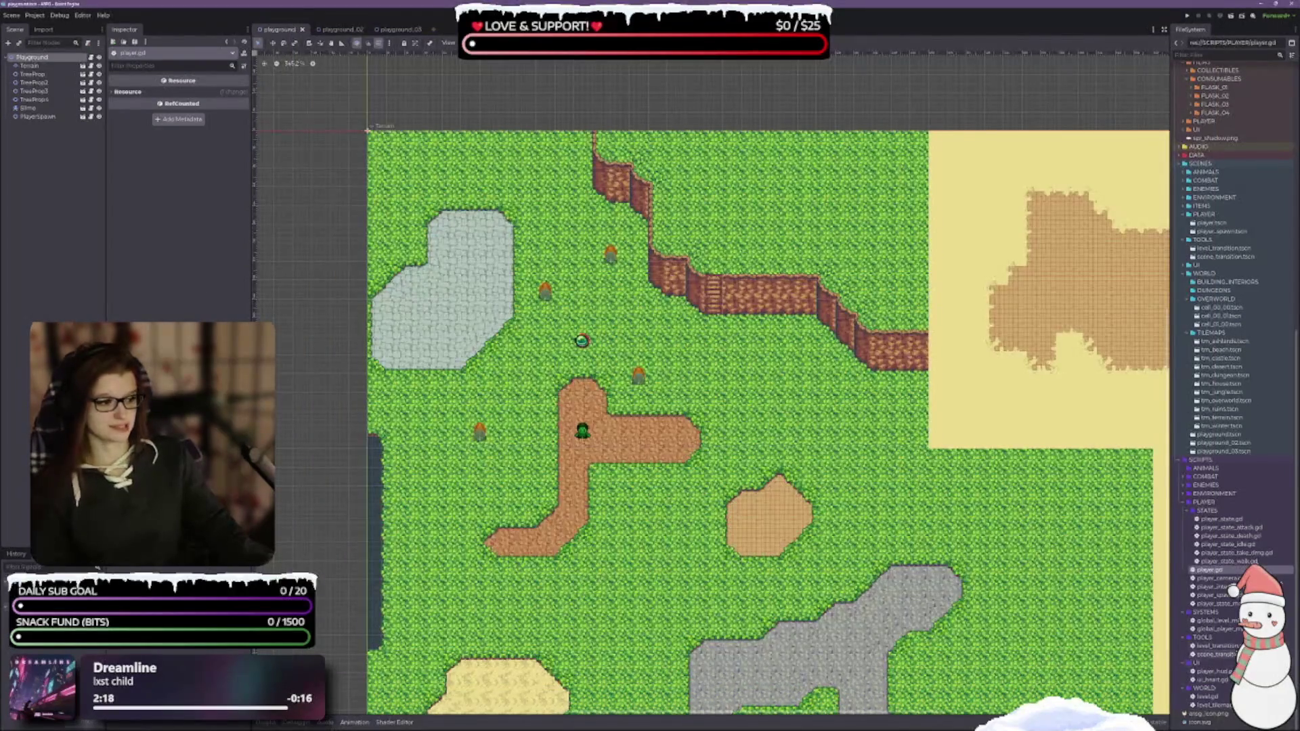
Open player.tscn from SCENES/PLAYER and select its AnimPlayer node
{"action": "scroll", "coordinate": [1232, 567], "scroll_direction": "up", "scroll_amount": 10}
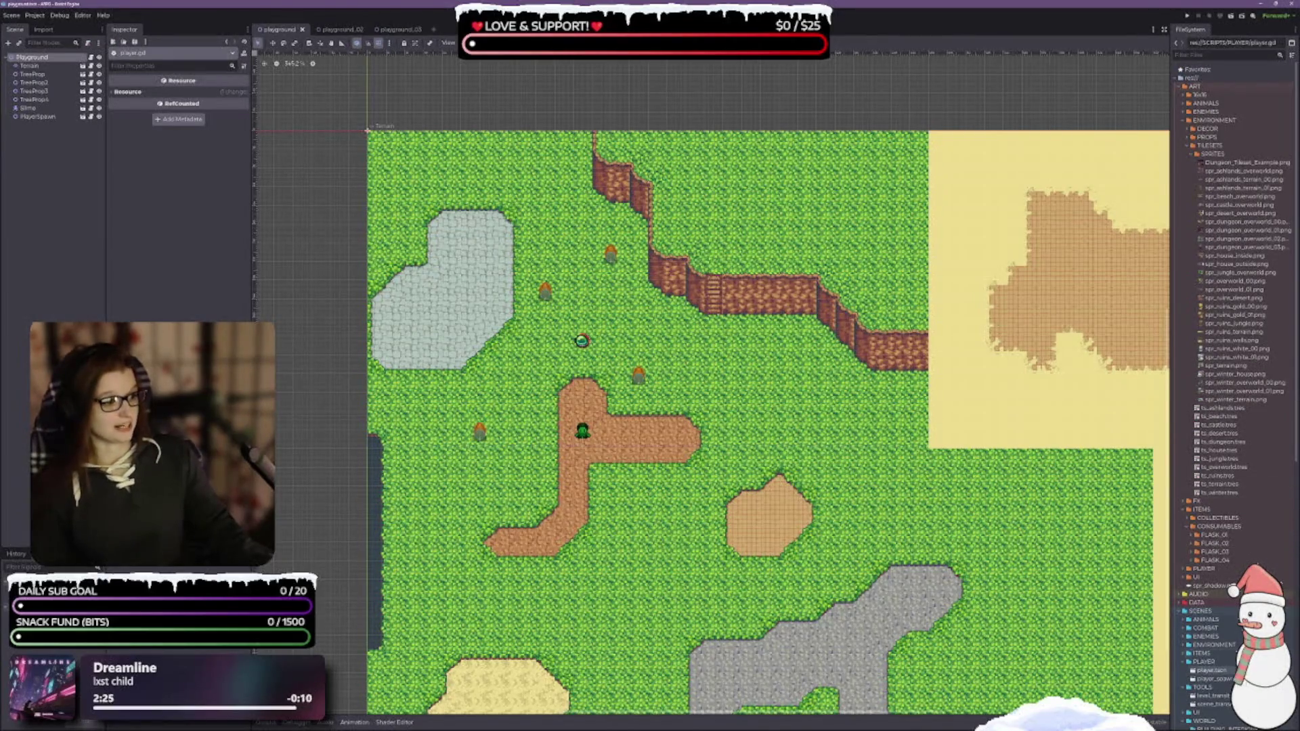
{"action": "scroll", "coordinate": [1247, 501], "scroll_direction": "down", "scroll_amount": 10}
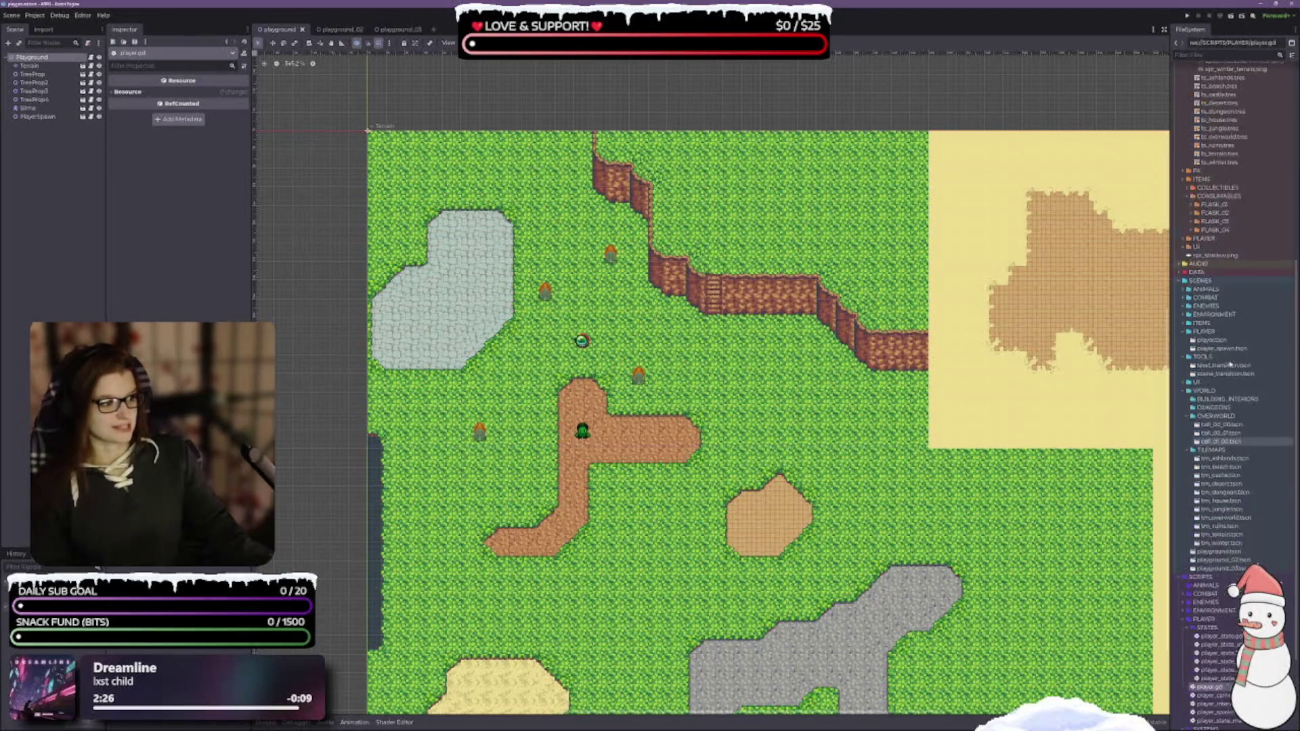
{"action": "double_click", "coordinate": [1232, 423]}
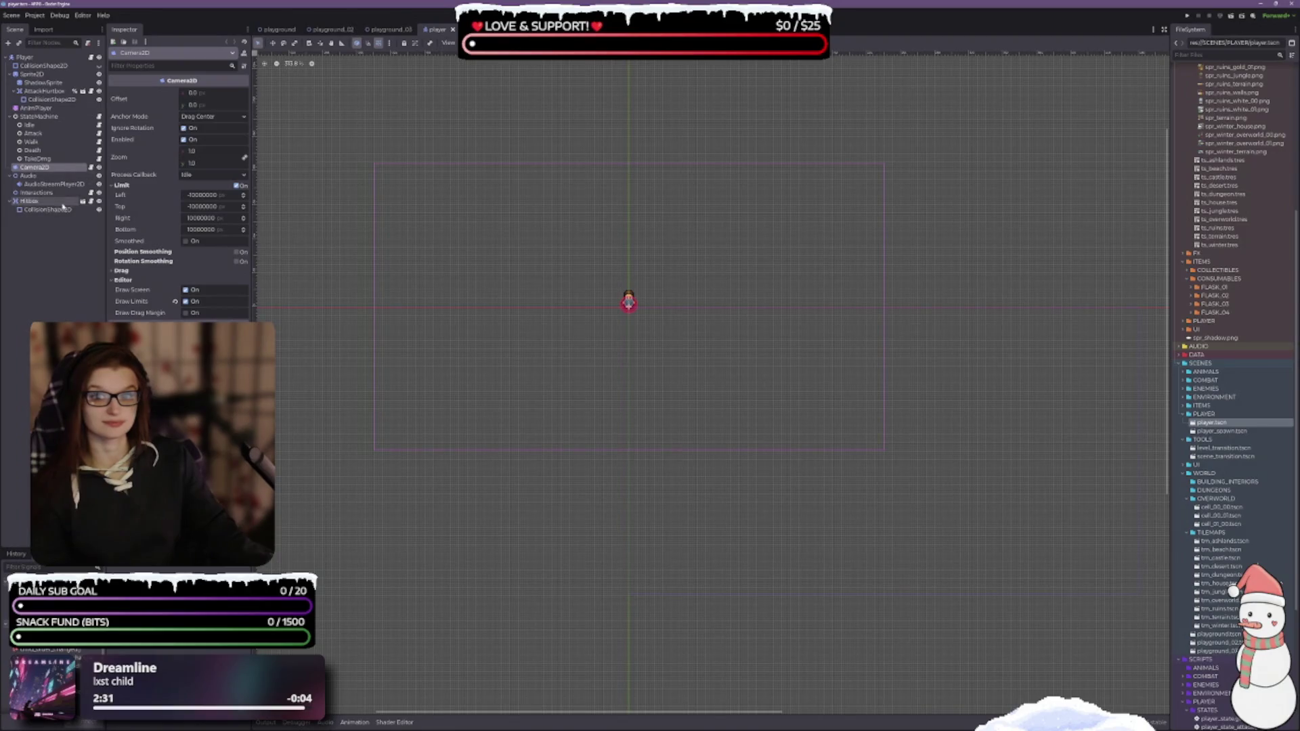
{"action": "left_click", "coordinate": [35, 107]}
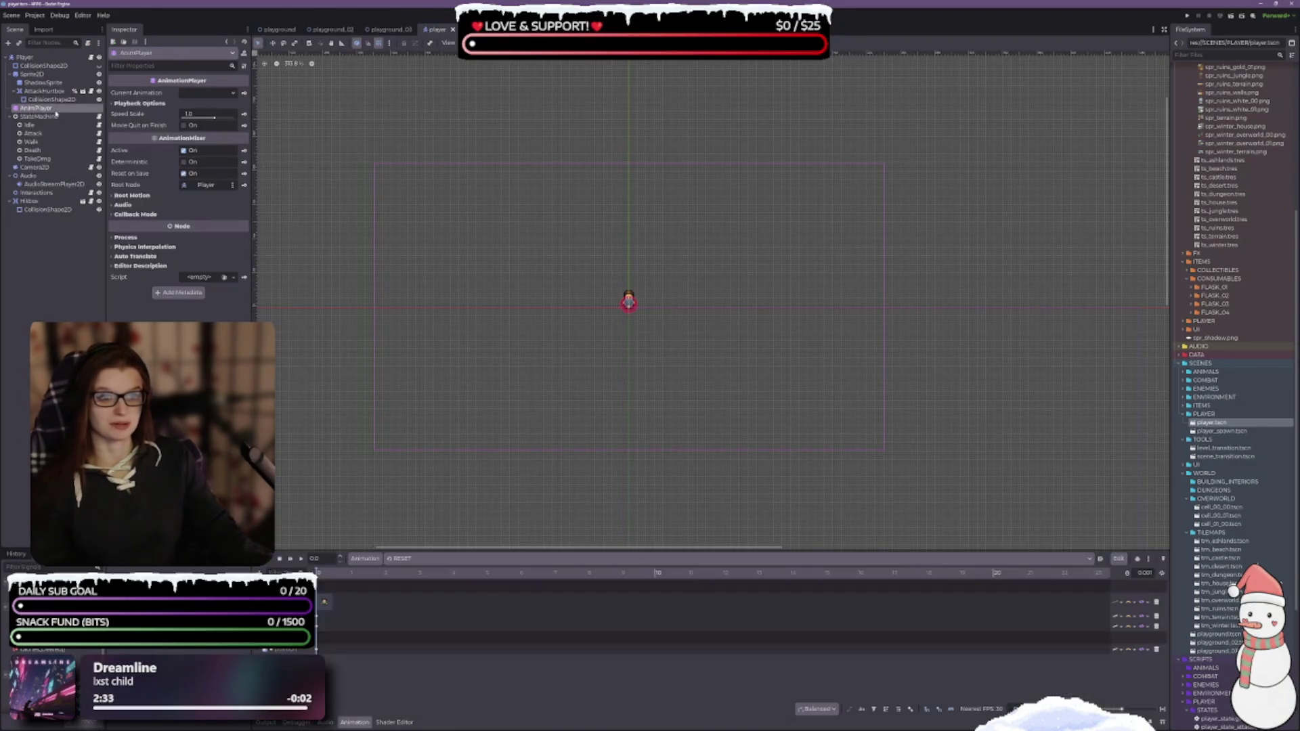
Review the player's idle_down animation with widened track names, then go back to the playground scene
{"action": "scroll", "coordinate": [348, 637], "scroll_direction": "up", "scroll_amount": 3}
{"action": "left_click", "coordinate": [406, 558]}
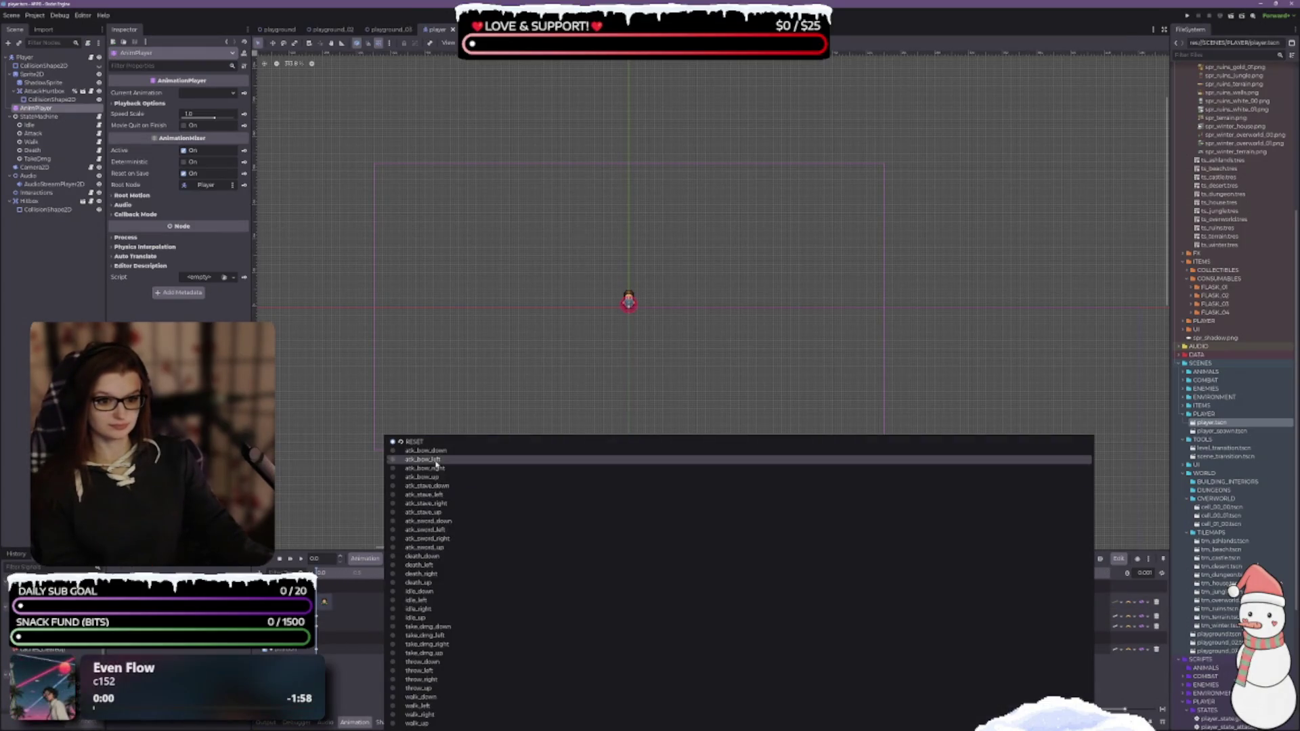
{"action": "left_click", "coordinate": [426, 591]}
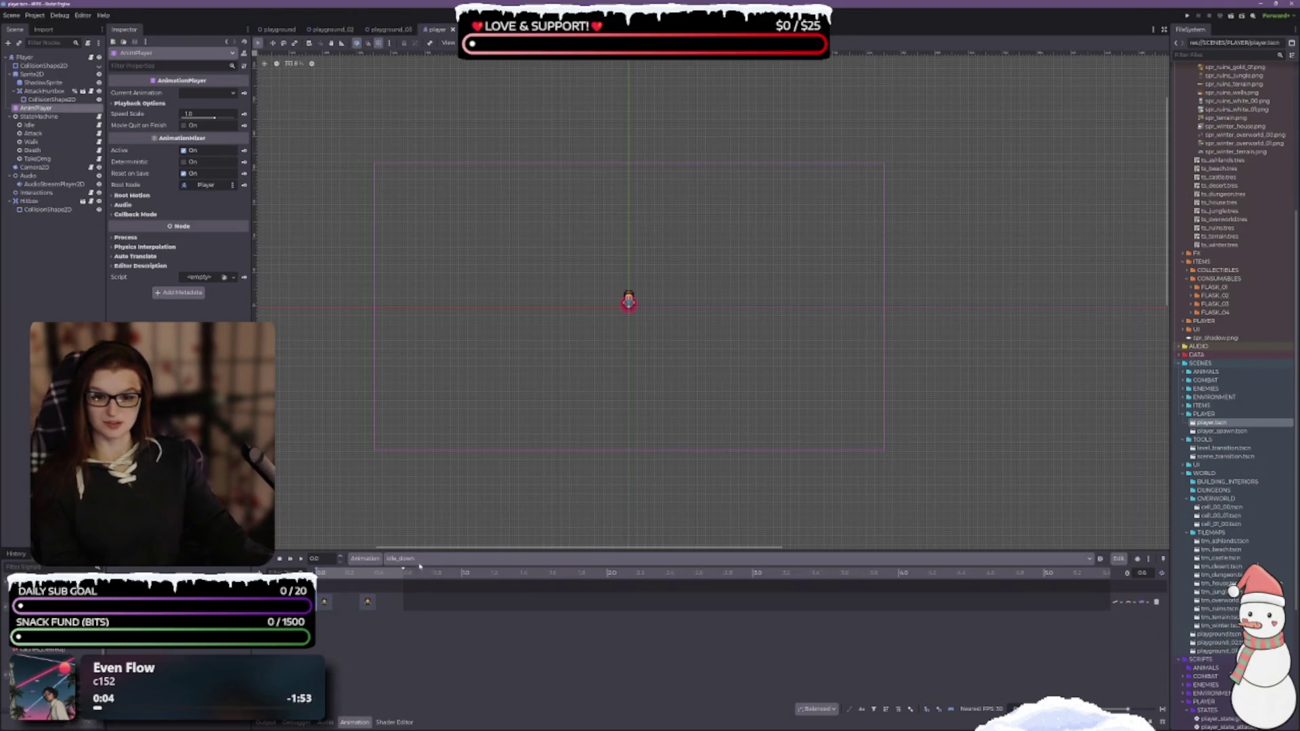
{"action": "left_click_drag", "start_coordinate": [253, 582], "coordinate": [321, 582]}
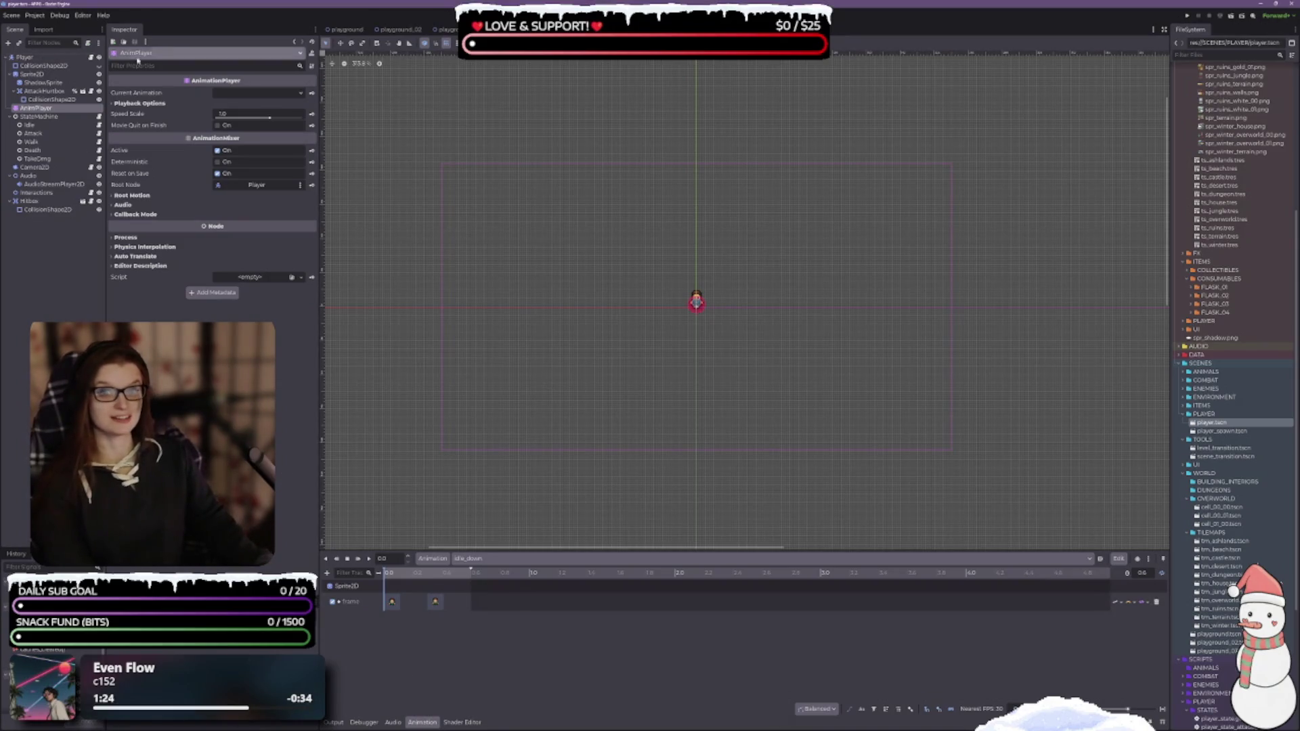
{"action": "left_click", "coordinate": [343, 29]}
Pan the playground viewport to show more of the tile map and widen the level view
{"action": "left_click_drag", "start_coordinate": [706, 377], "coordinate": [628, 332]}
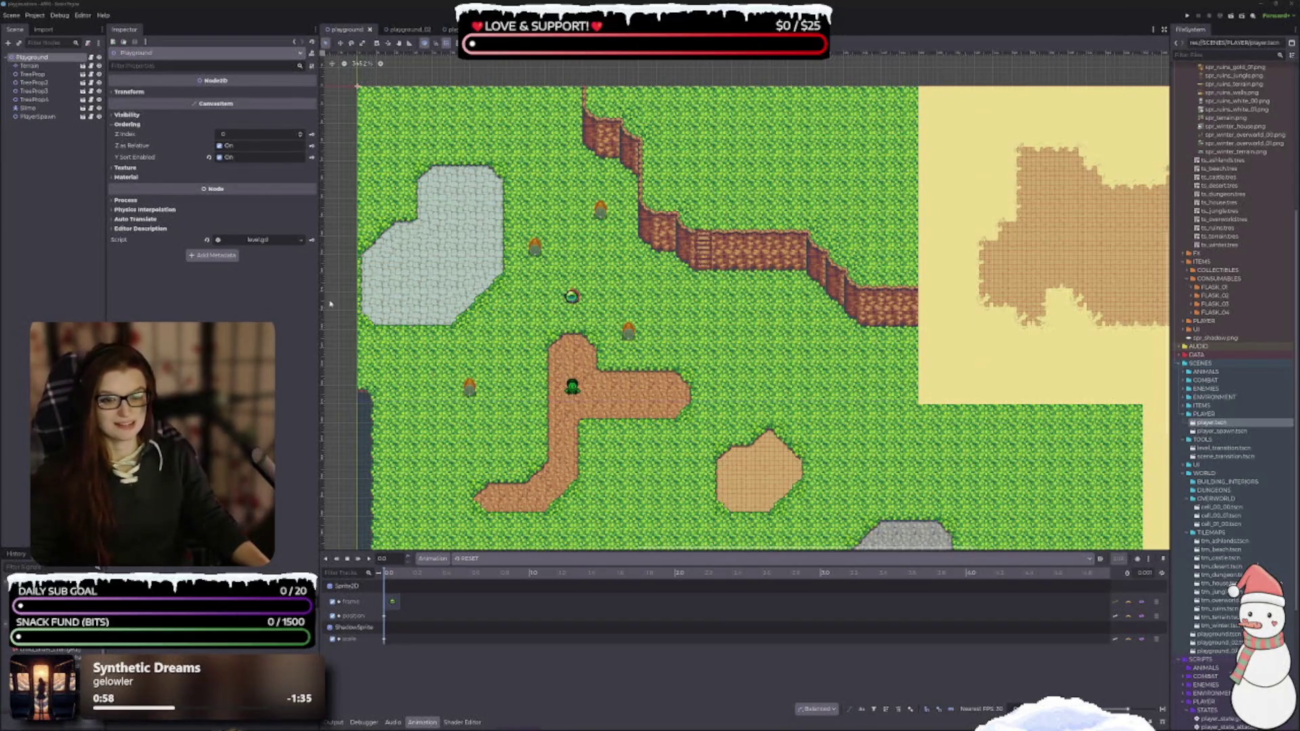
{"action": "left_click_drag", "start_coordinate": [318, 294], "coordinate": [253, 290]}
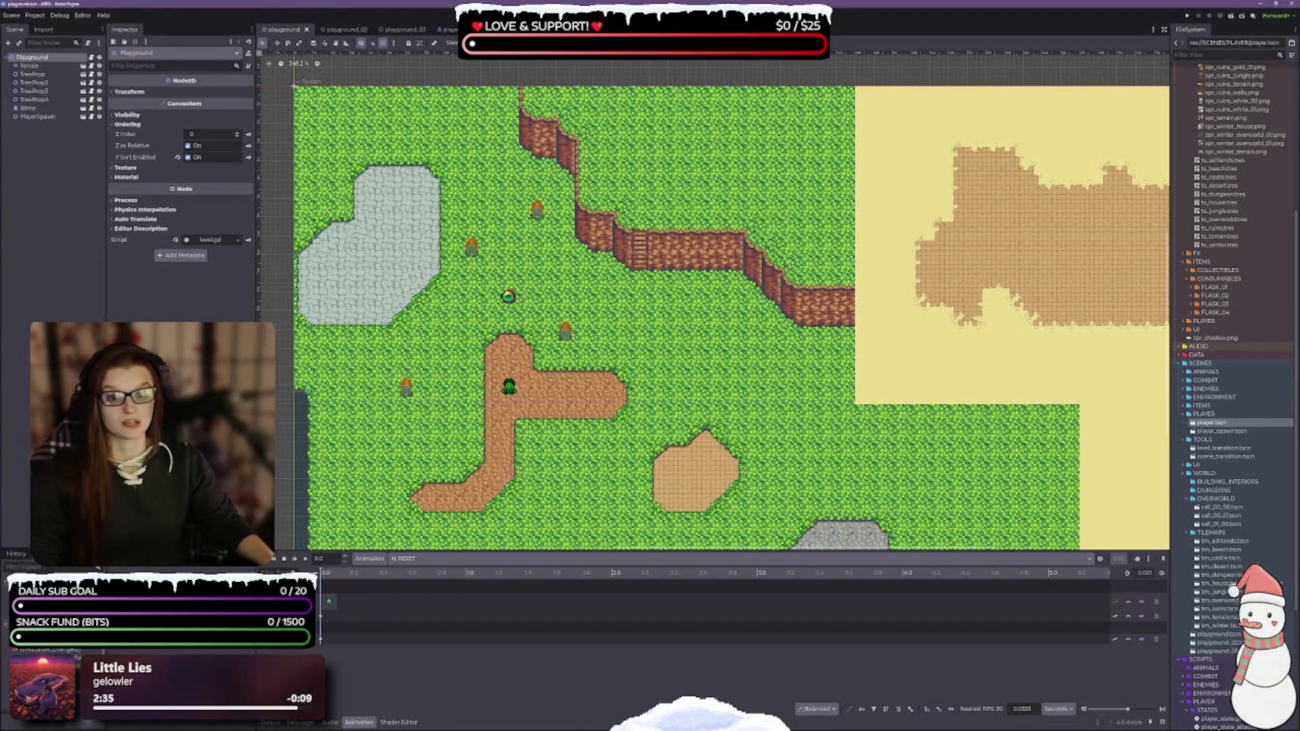
Widen the Scene dock, scroll the canvas, and switch to player.gd in VS Code
{"action": "left_click_drag", "start_coordinate": [107, 203], "coordinate": [117, 203]}
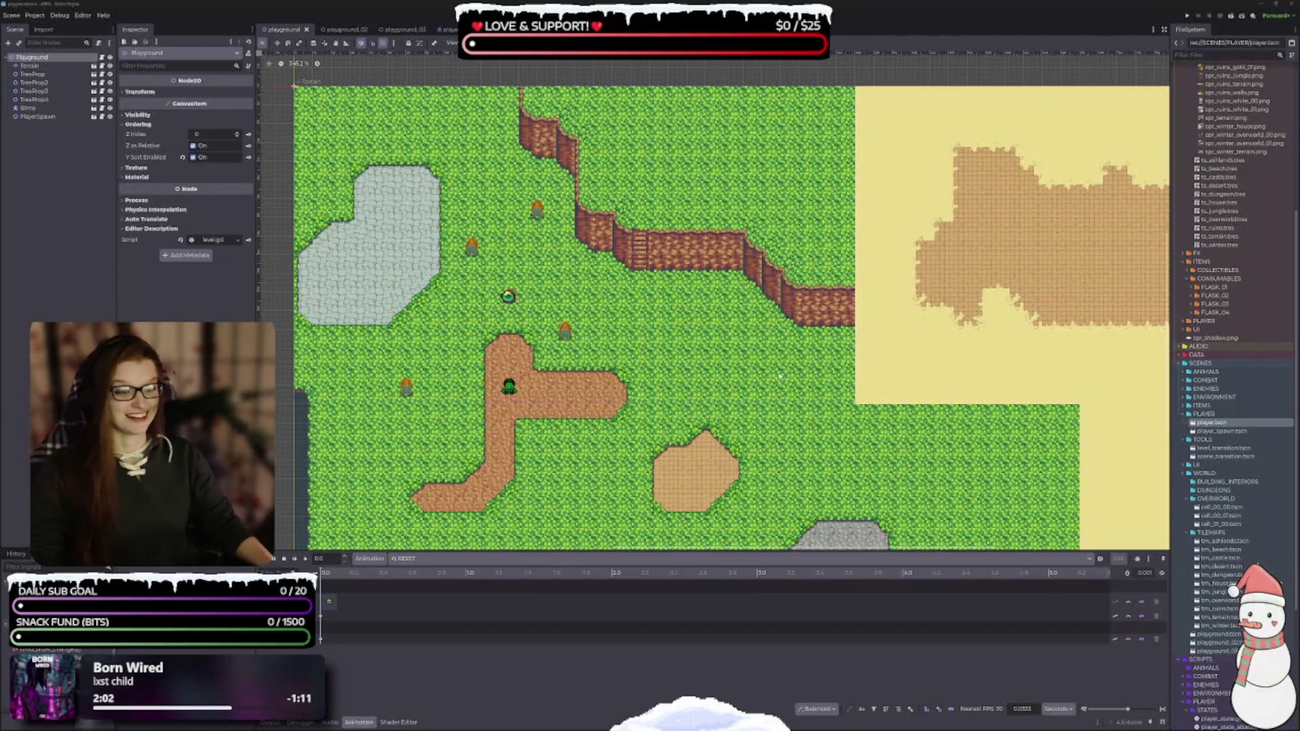
{"action": "scroll", "coordinate": [779, 376], "scroll_direction": "down", "scroll_amount": 1}
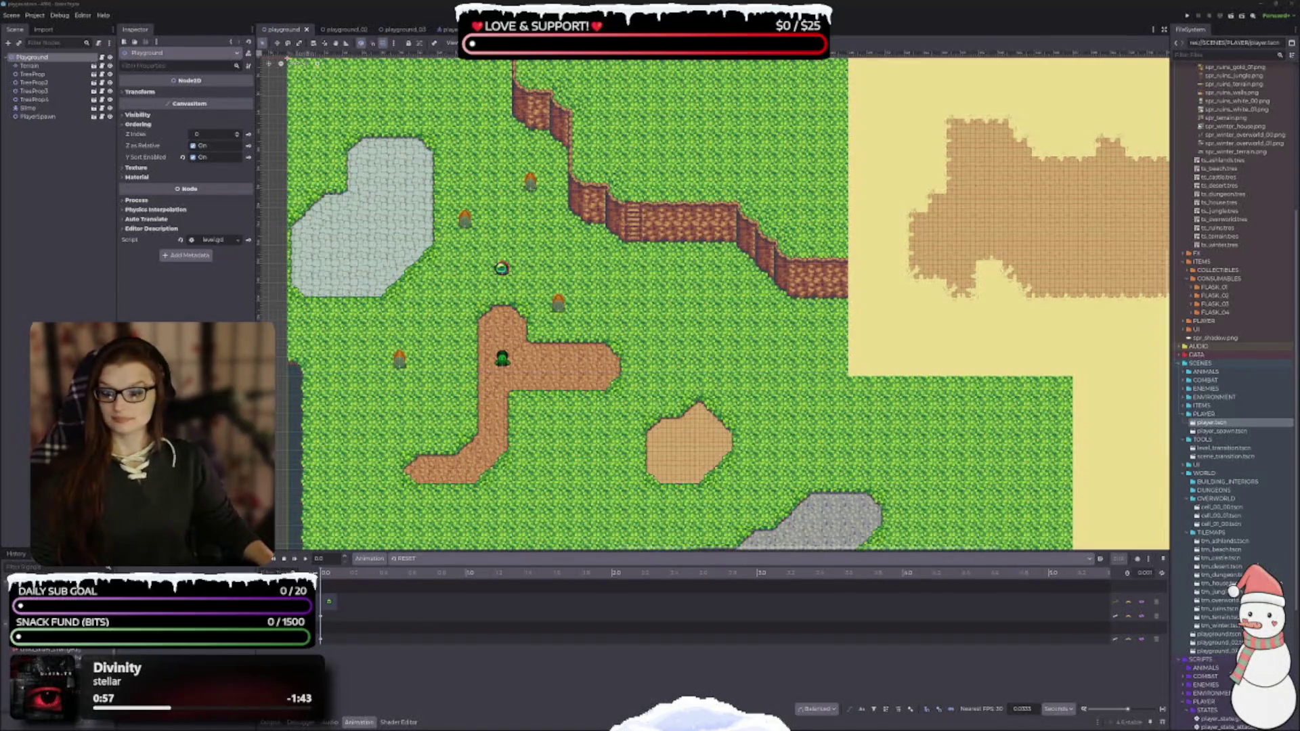
{"action": "key", "text": "alt+Tab"}
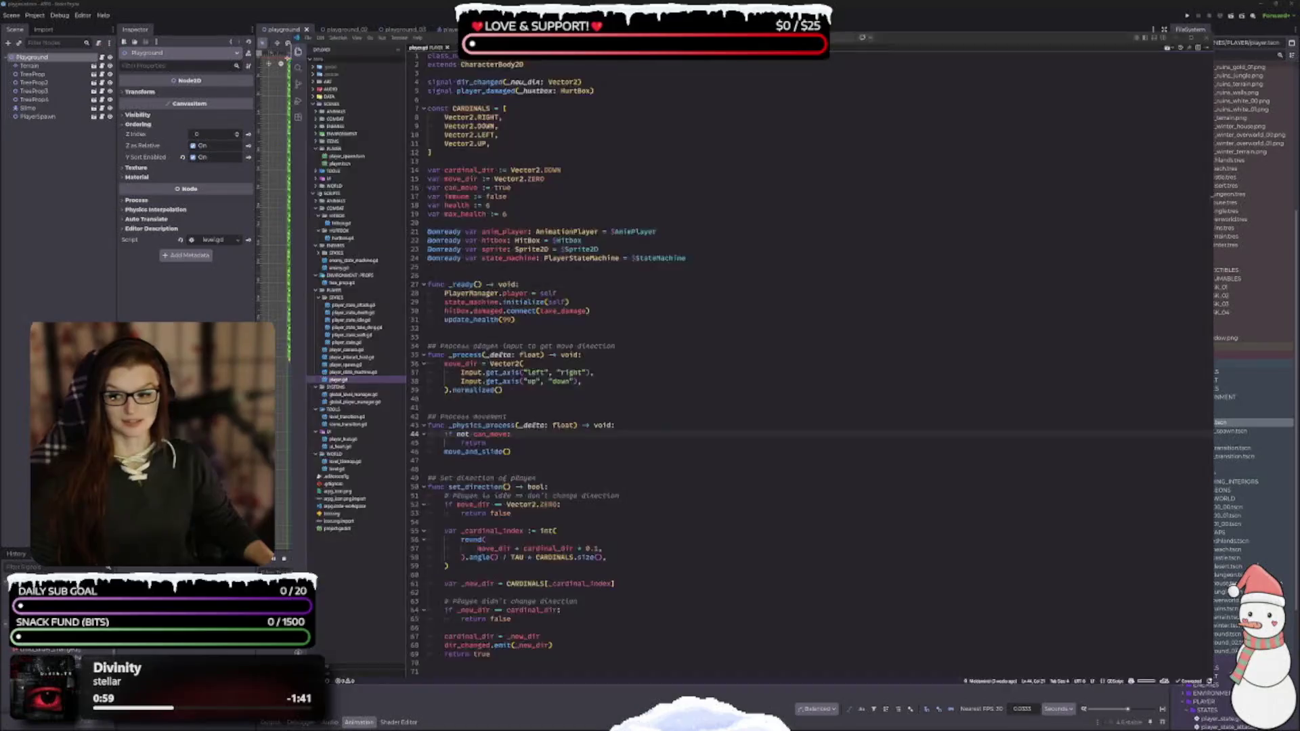
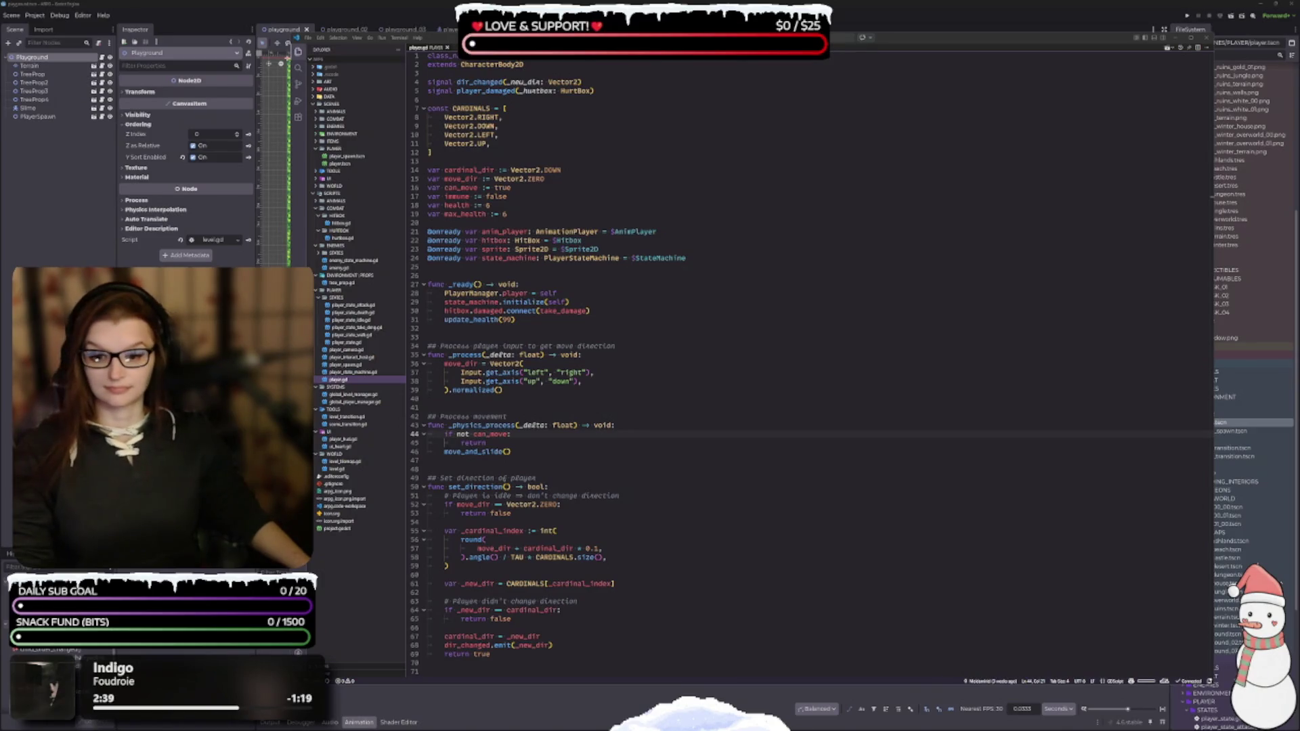
Put the cursor at the end of the move_and_slide() line in player.gd
{"action": "left_click", "coordinate": [594, 452]}
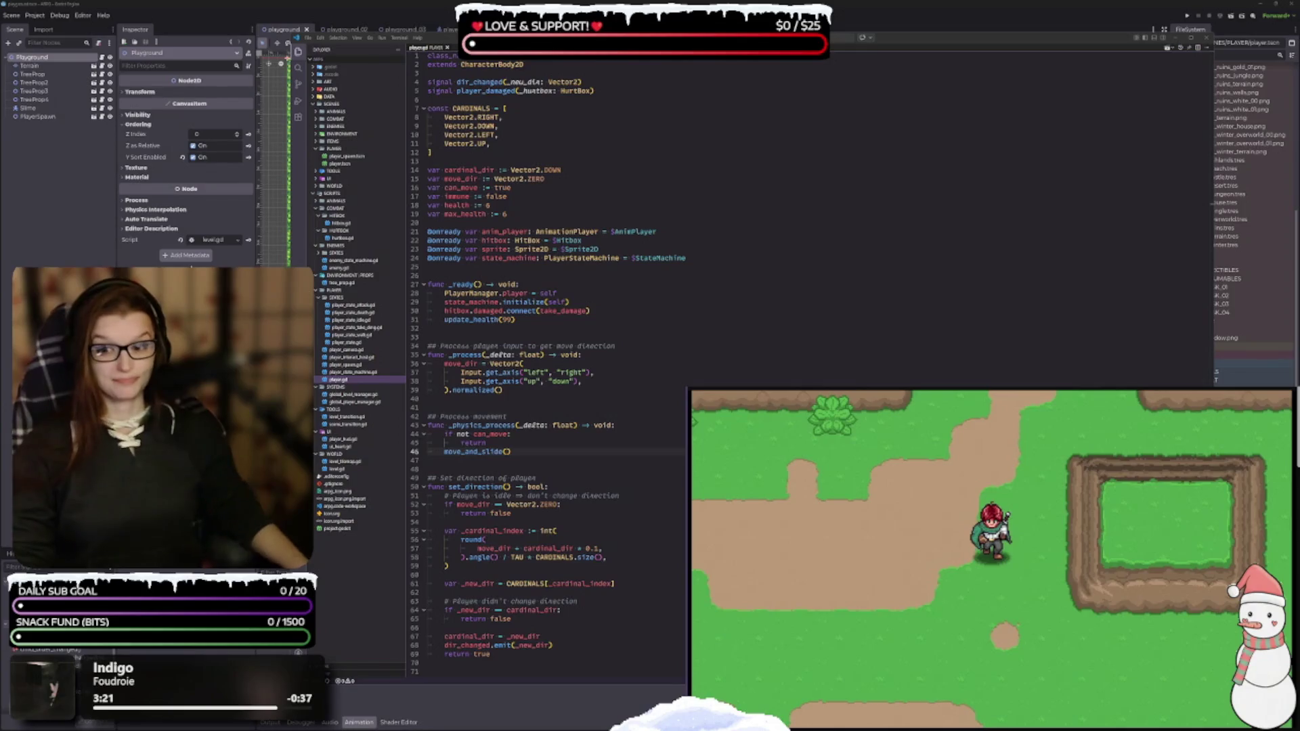
{"action": "left_click", "coordinate": [556, 450]}
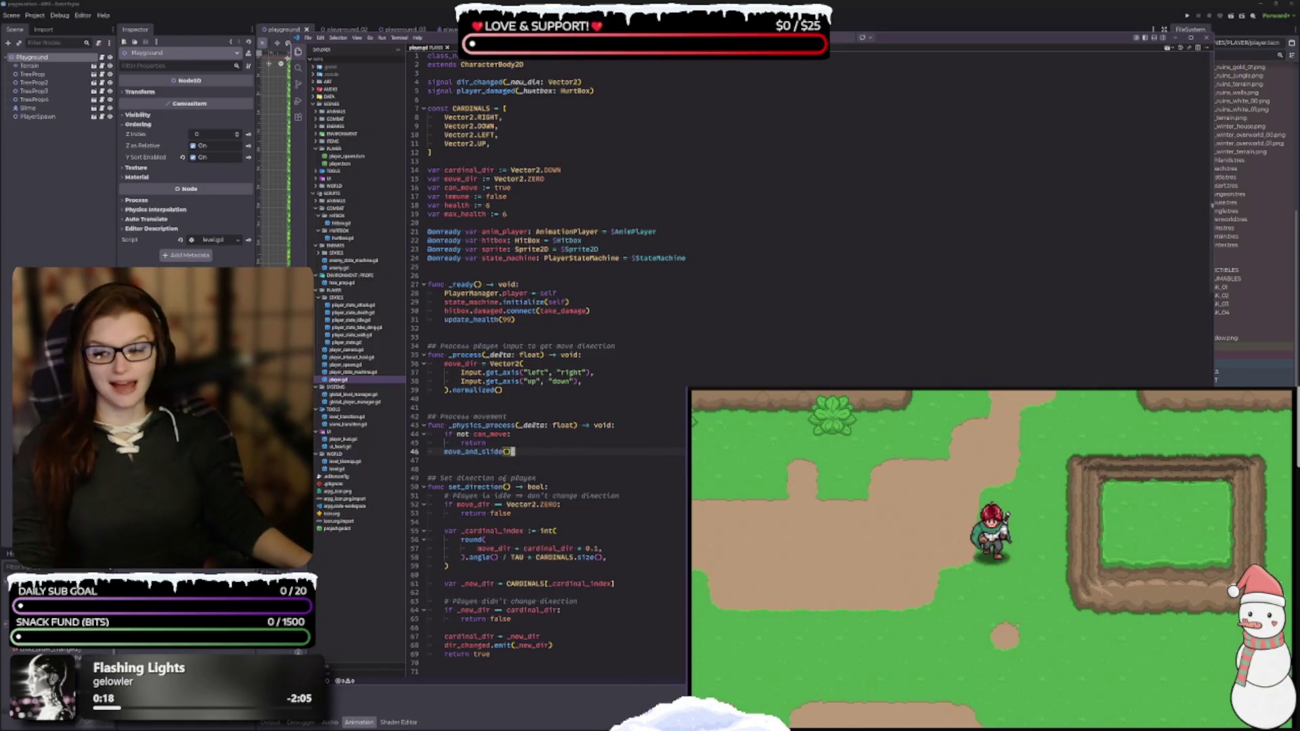
Bring the Obsidian GDD window up over the right side of the script
{"action": "key", "text": "alt+Tab"}
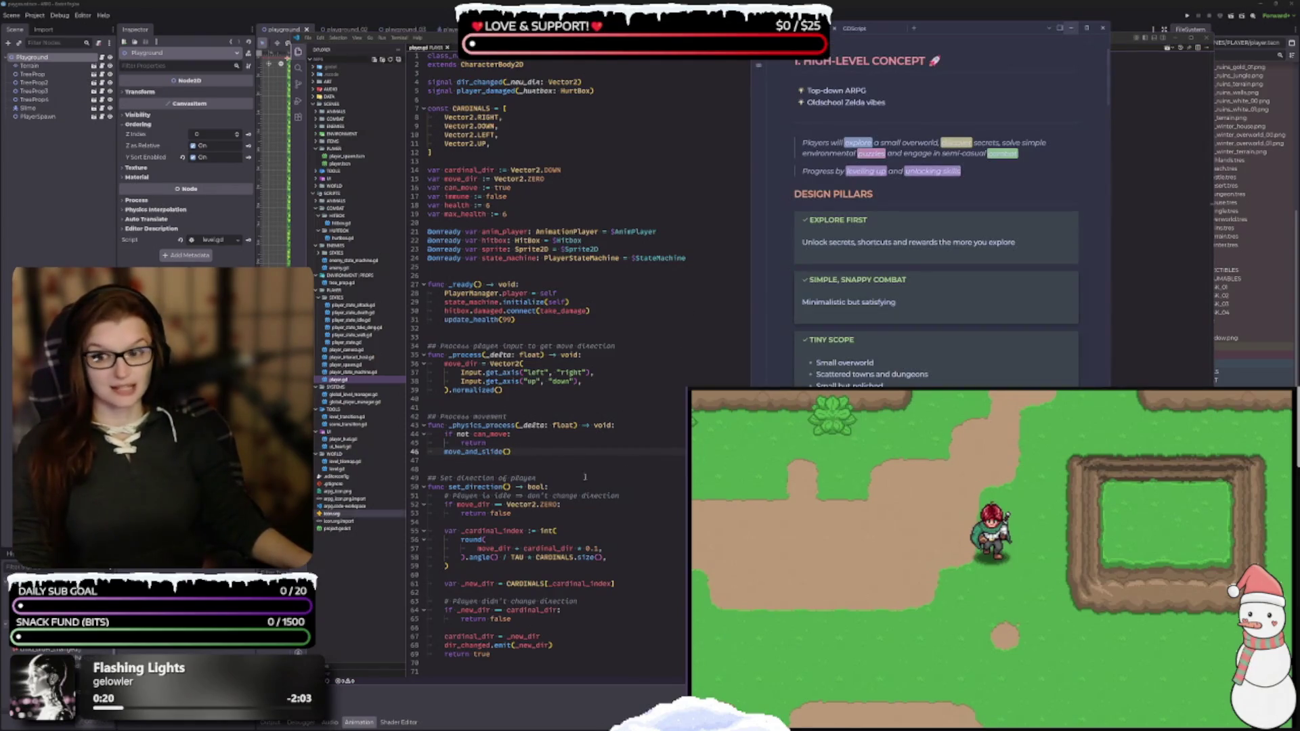
Move the notes window left beside the game and scroll down through the GDD
{"action": "left_click_drag", "start_coordinate": [947, 31], "coordinate": [515, 23]}
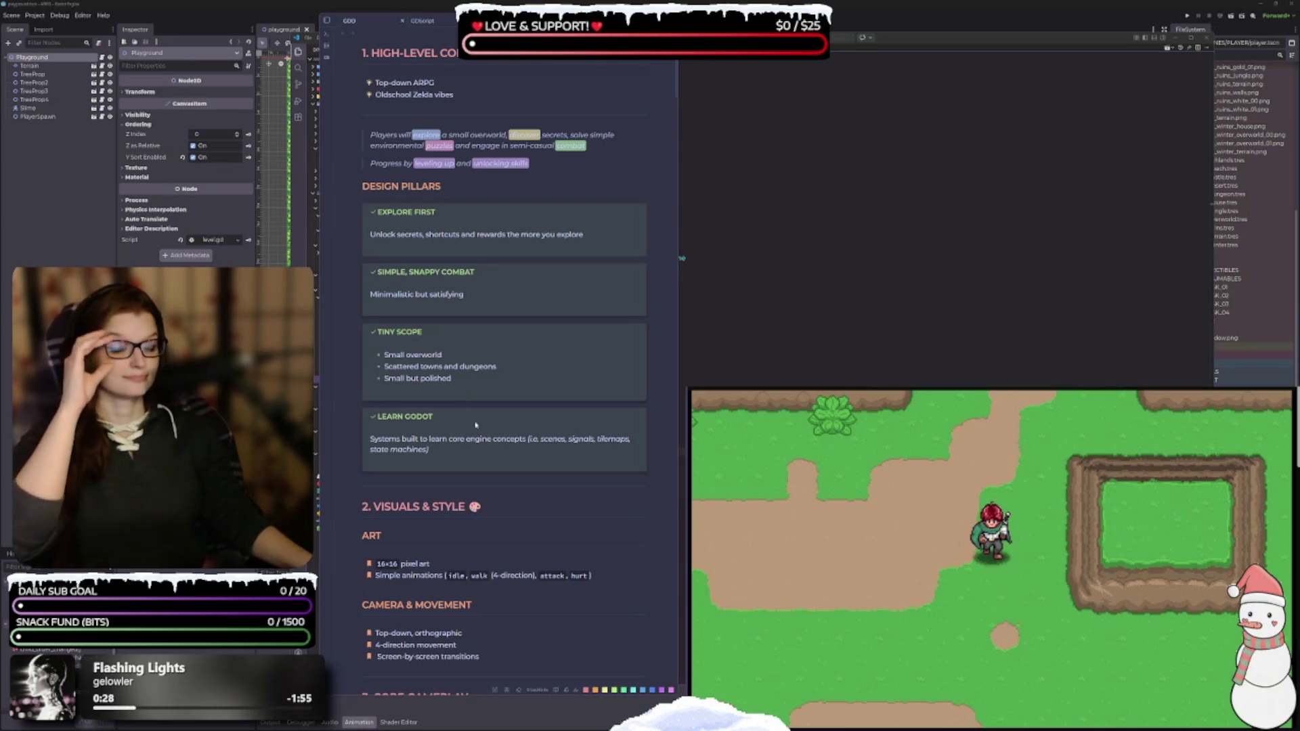
{"action": "scroll", "coordinate": [546, 311], "scroll_direction": "down", "scroll_amount": 3}
{"action": "scroll", "coordinate": [545, 312], "scroll_direction": "down", "scroll_amount": 12}
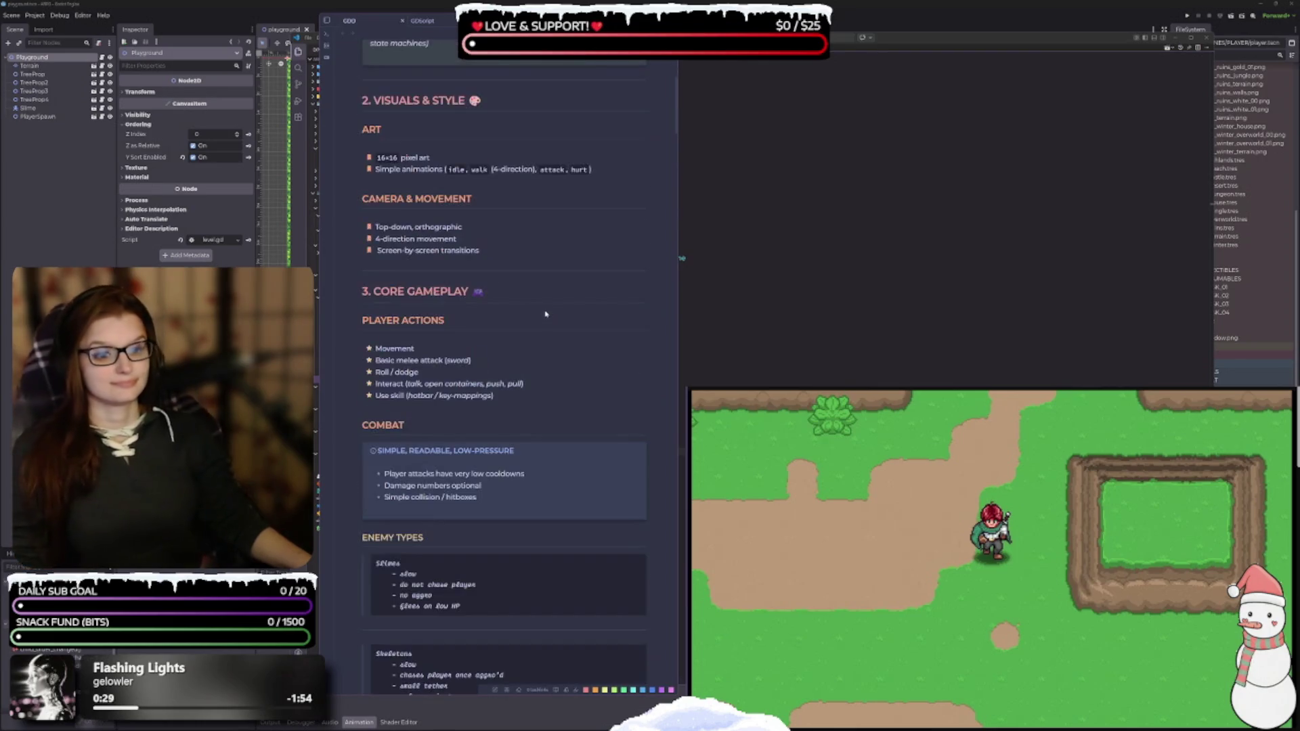
{"action": "scroll", "coordinate": [507, 349], "scroll_direction": "down", "scroll_amount": 3}
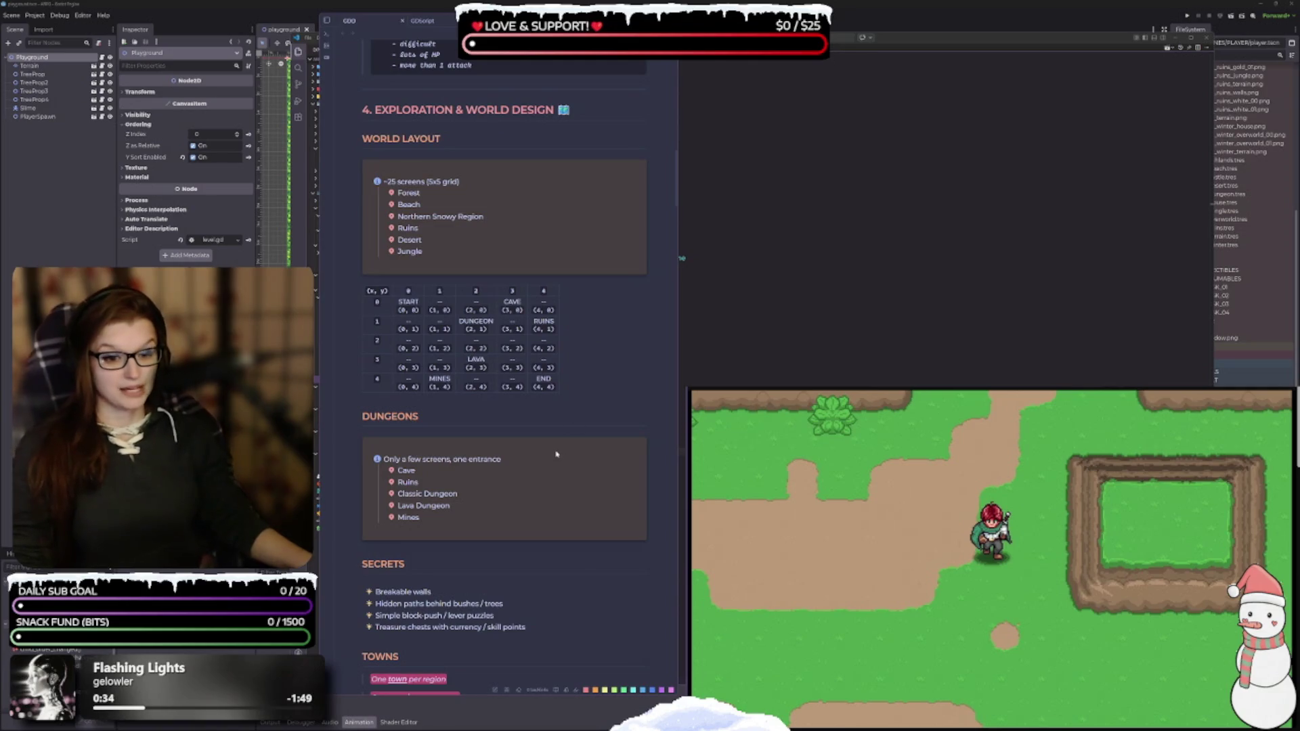
{"action": "scroll", "coordinate": [518, 548], "scroll_direction": "down", "scroll_amount": 4}
{"action": "scroll", "coordinate": [518, 548], "scroll_direction": "down", "scroll_amount": 12}
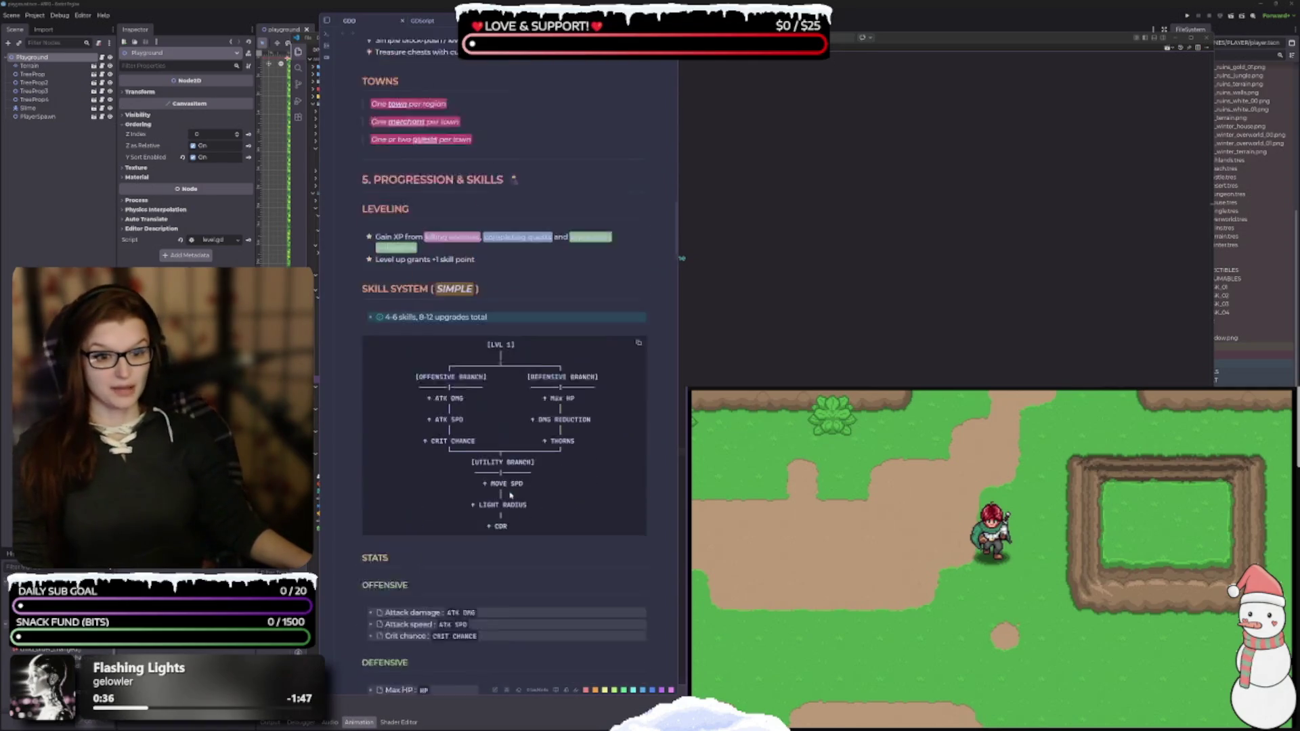
{"action": "scroll", "coordinate": [497, 458], "scroll_direction": "down", "scroll_amount": 20}
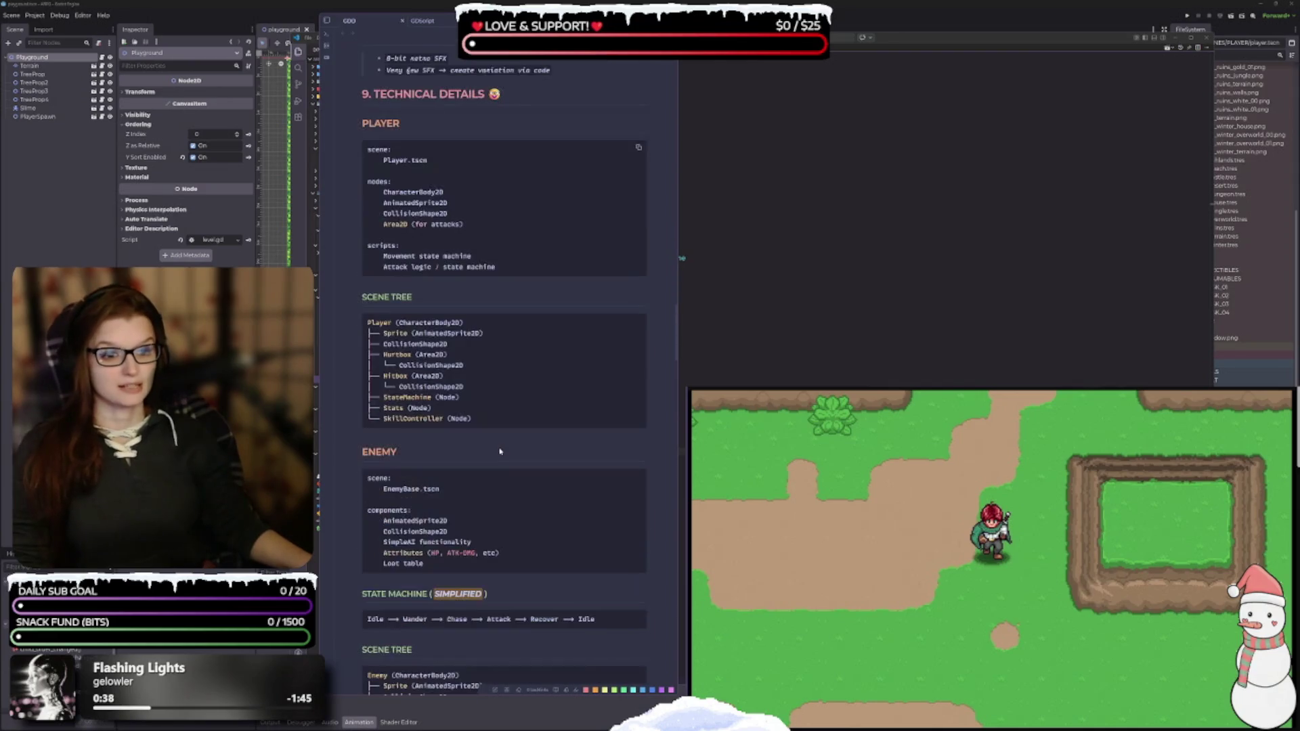
{"action": "scroll", "coordinate": [495, 447], "scroll_direction": "down", "scroll_amount": 20}
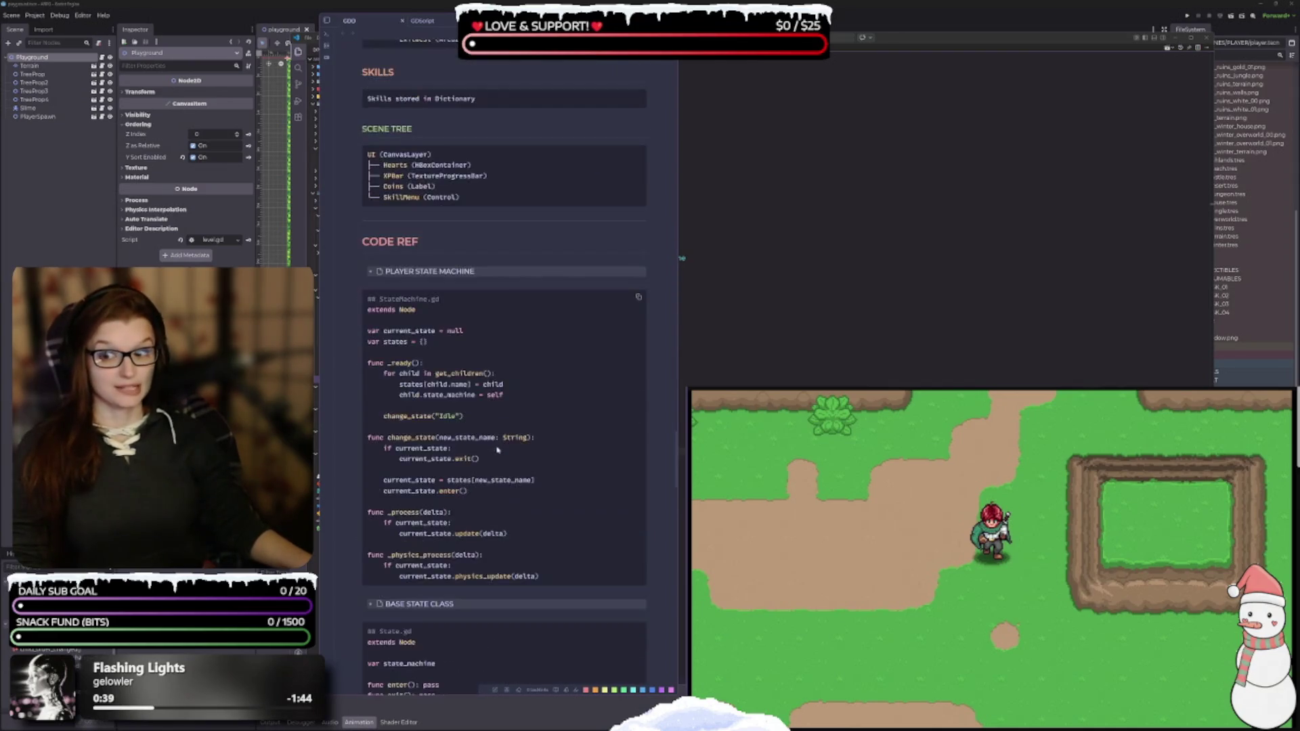
{"action": "scroll", "coordinate": [525, 455], "scroll_direction": "down", "scroll_amount": 20}
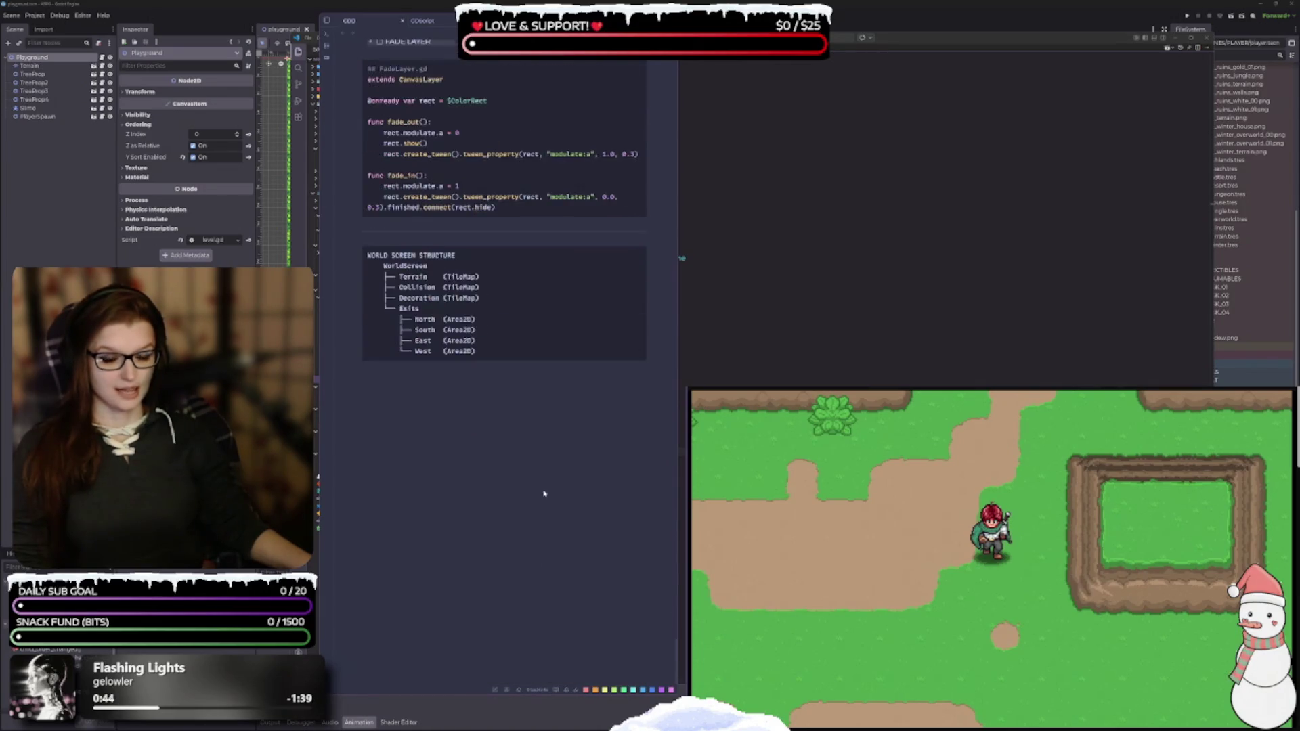
Scroll back up the GDD, move it right again and minimize it to reveal the level
{"action": "scroll", "coordinate": [548, 473], "scroll_direction": "up", "scroll_amount": 10}
{"action": "scroll", "coordinate": [596, 558], "scroll_direction": "up", "scroll_amount": 10}
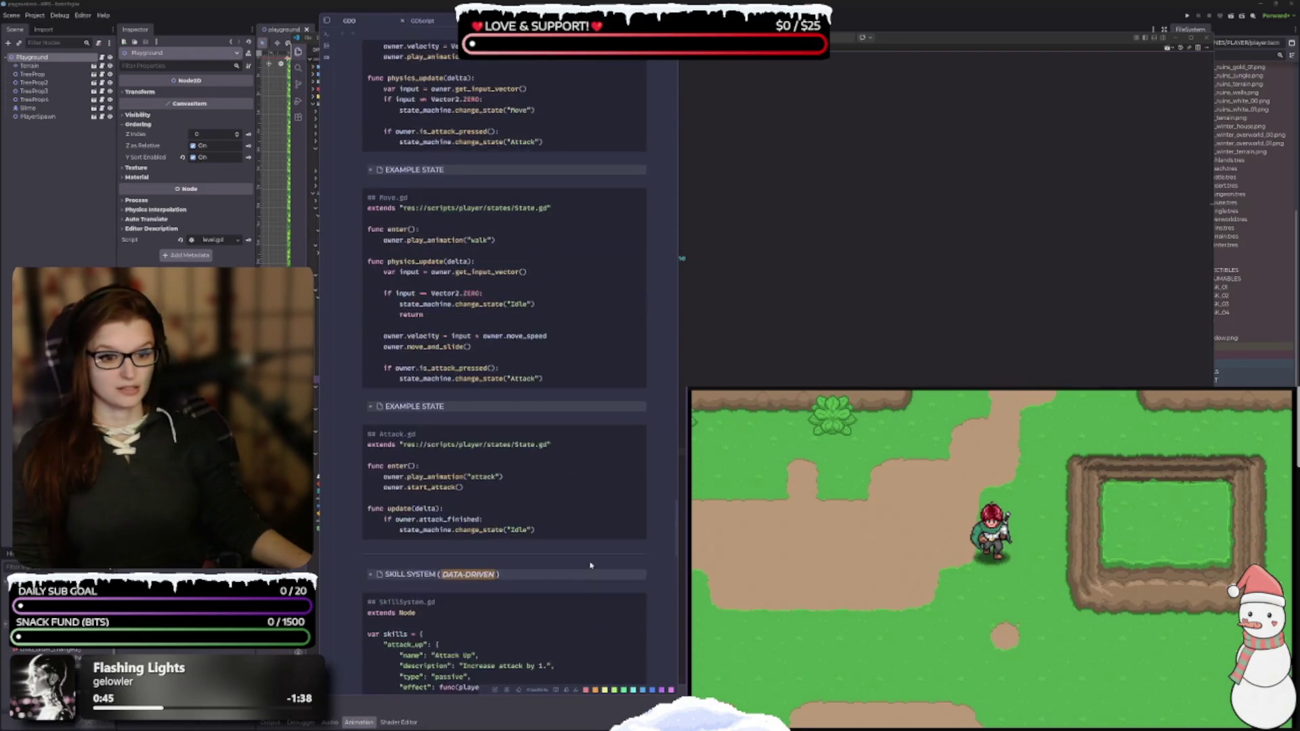
{"action": "scroll", "coordinate": [587, 572], "scroll_direction": "up", "scroll_amount": 15}
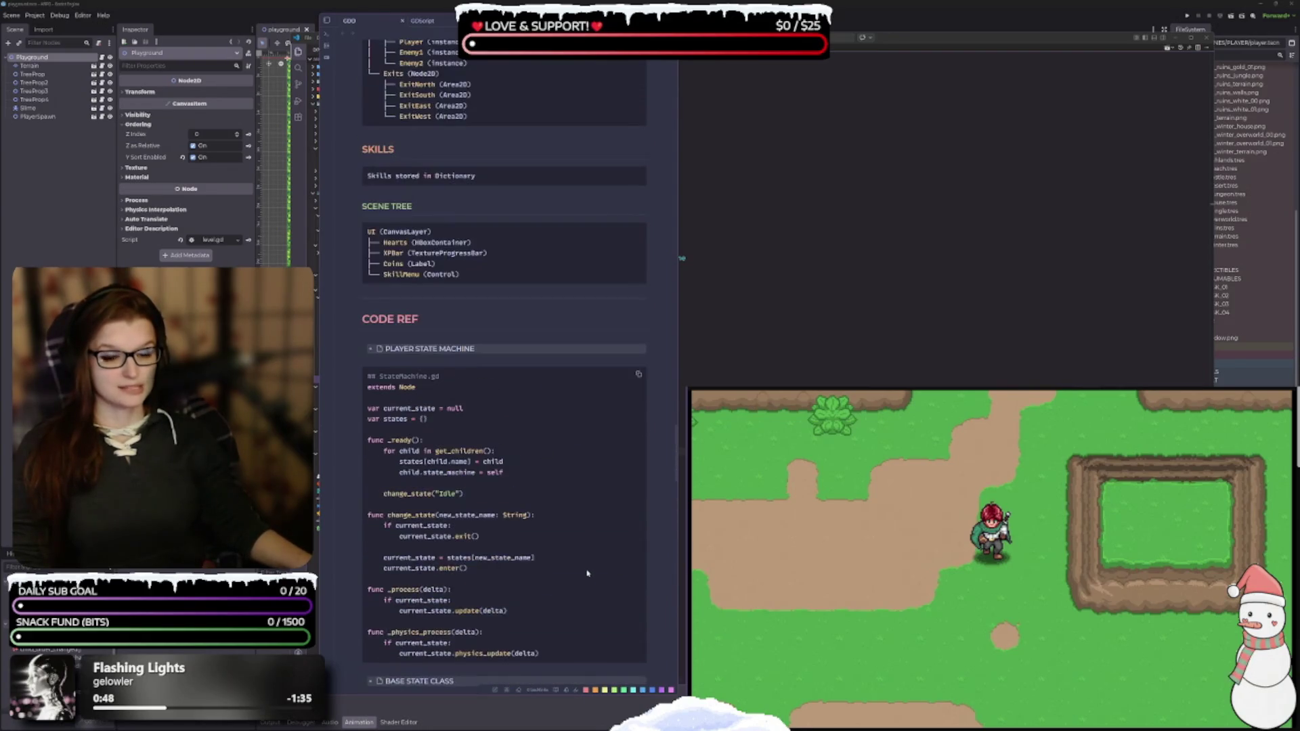
{"action": "scroll", "coordinate": [586, 575], "scroll_direction": "up", "scroll_amount": 3}
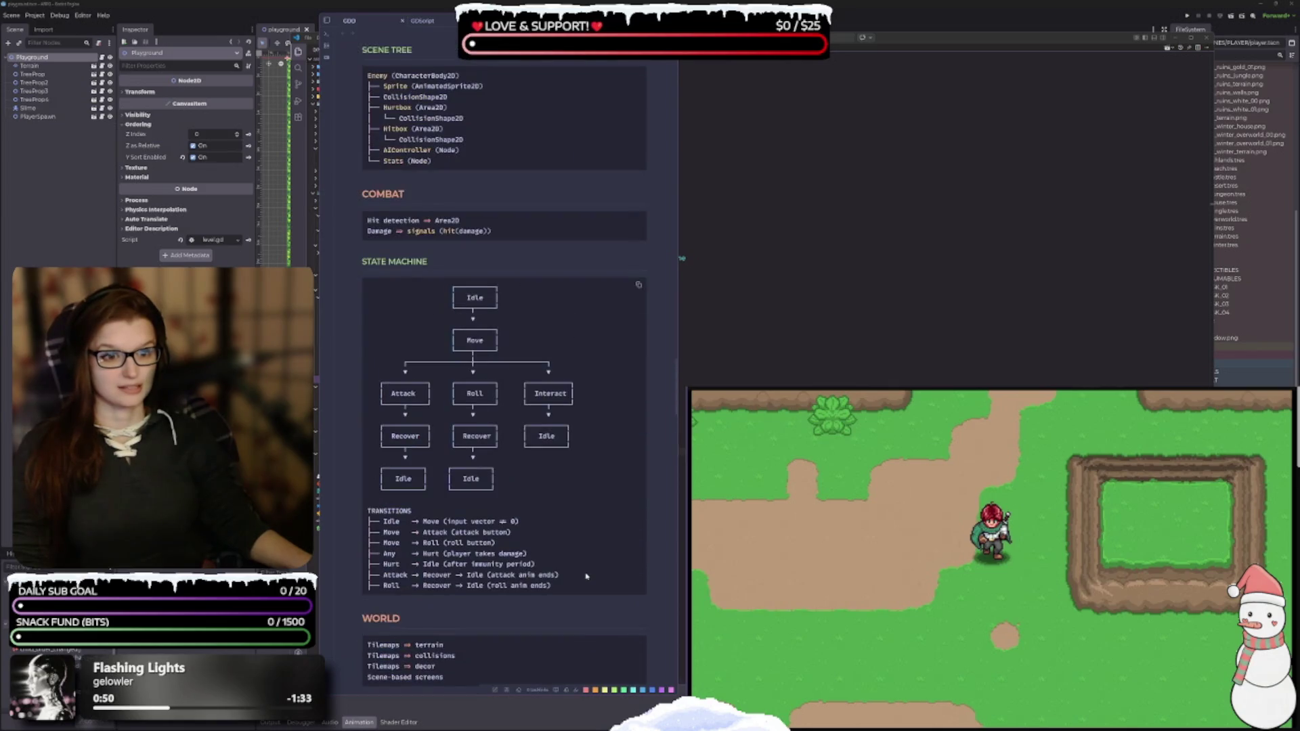
{"action": "scroll", "coordinate": [540, 548], "scroll_direction": "down", "scroll_amount": 2}
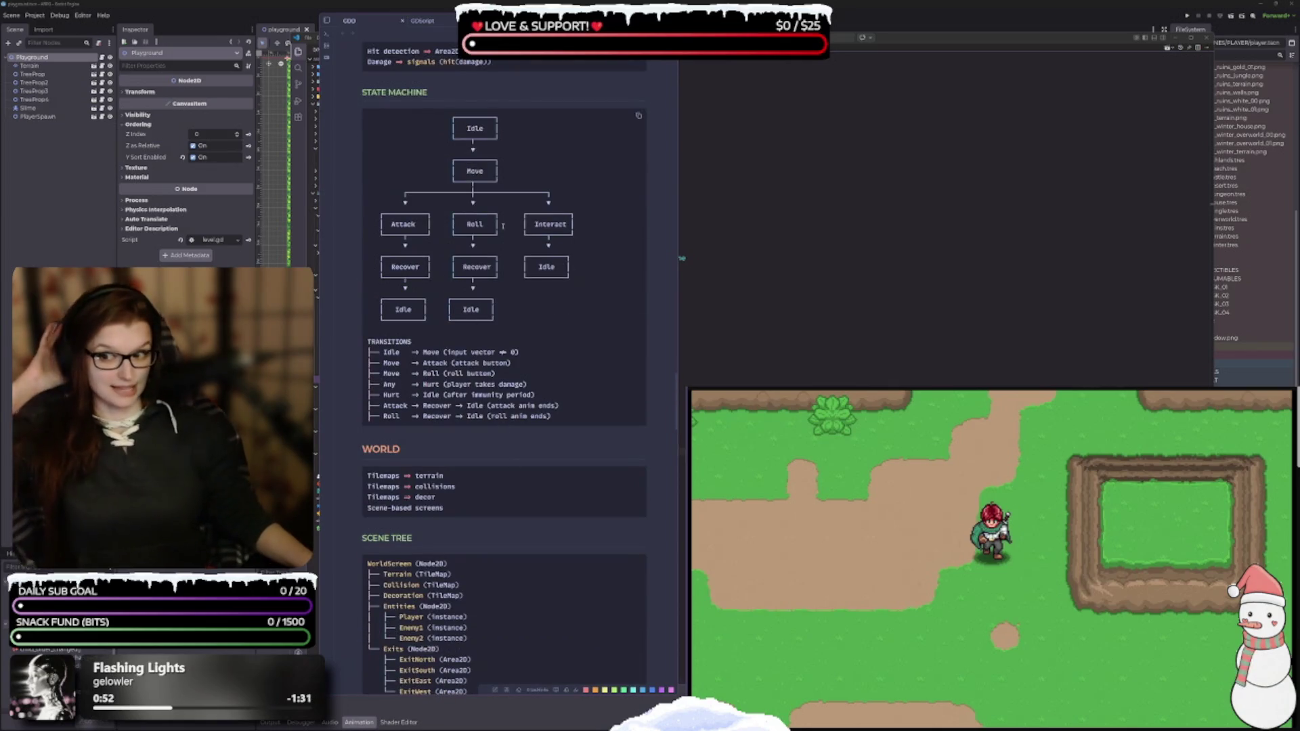
{"action": "scroll", "coordinate": [551, 346], "scroll_direction": "up", "scroll_amount": 1}
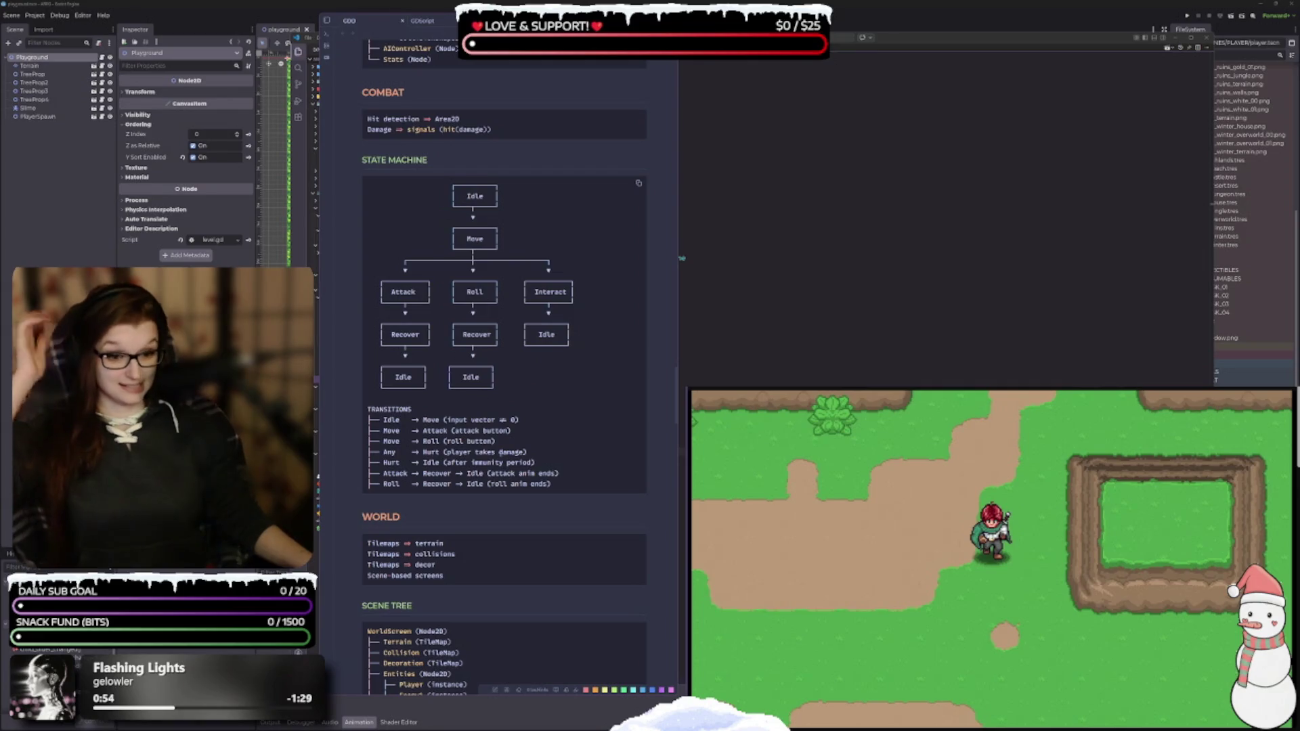
{"action": "scroll", "coordinate": [541, 501], "scroll_direction": "down", "scroll_amount": 2}
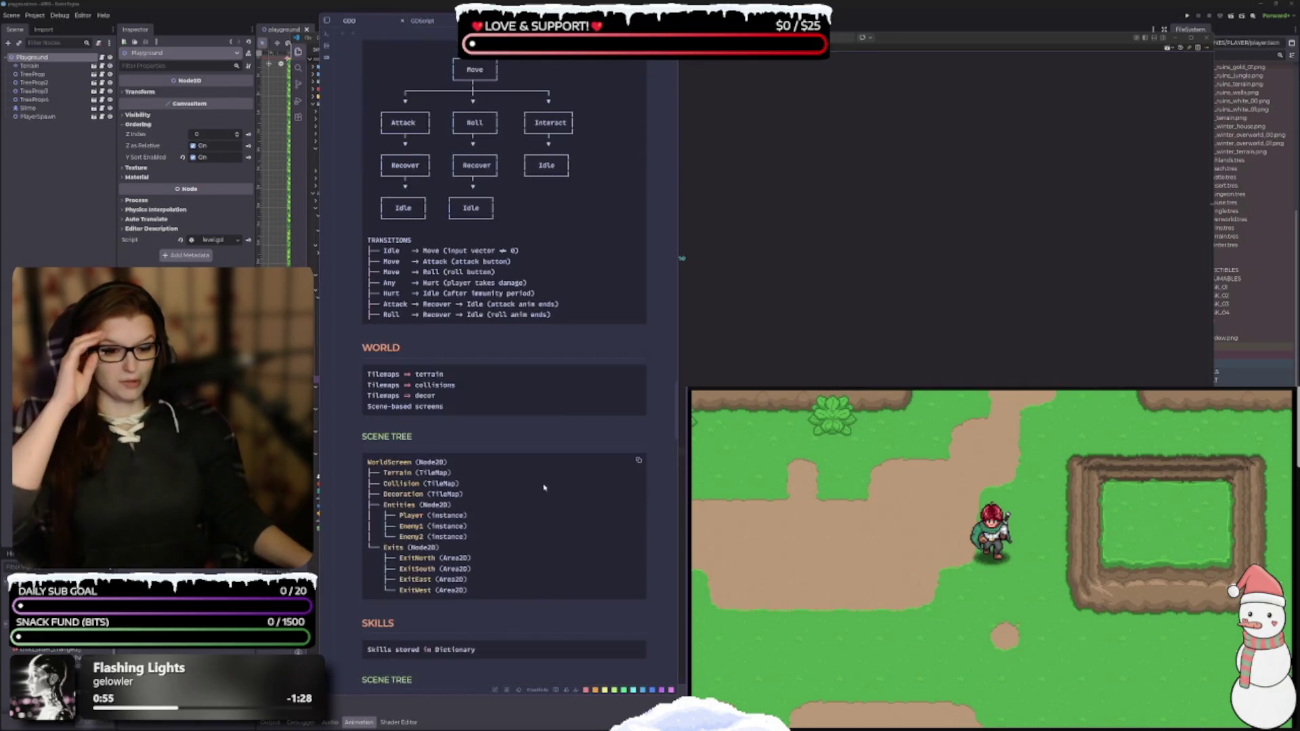
{"action": "scroll", "coordinate": [528, 495], "scroll_direction": "up", "scroll_amount": 15}
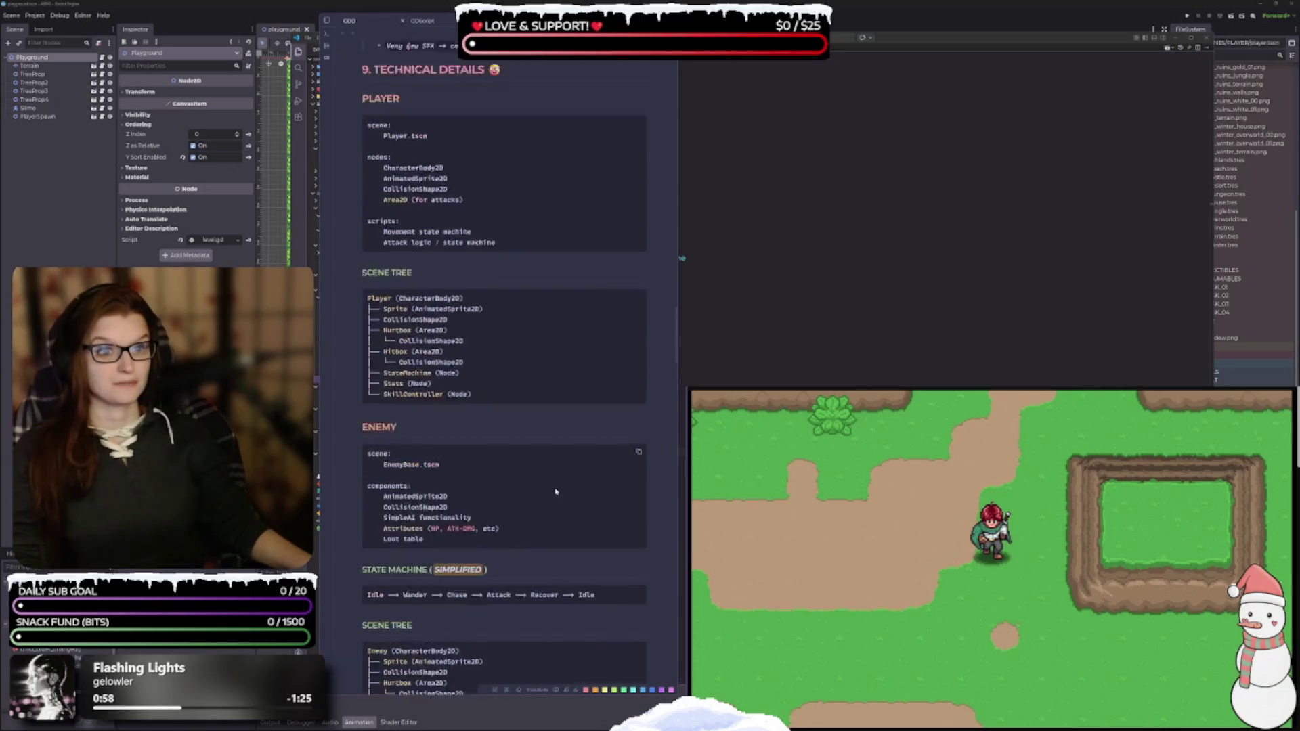
{"action": "scroll", "coordinate": [545, 493], "scroll_direction": "up", "scroll_amount": 7}
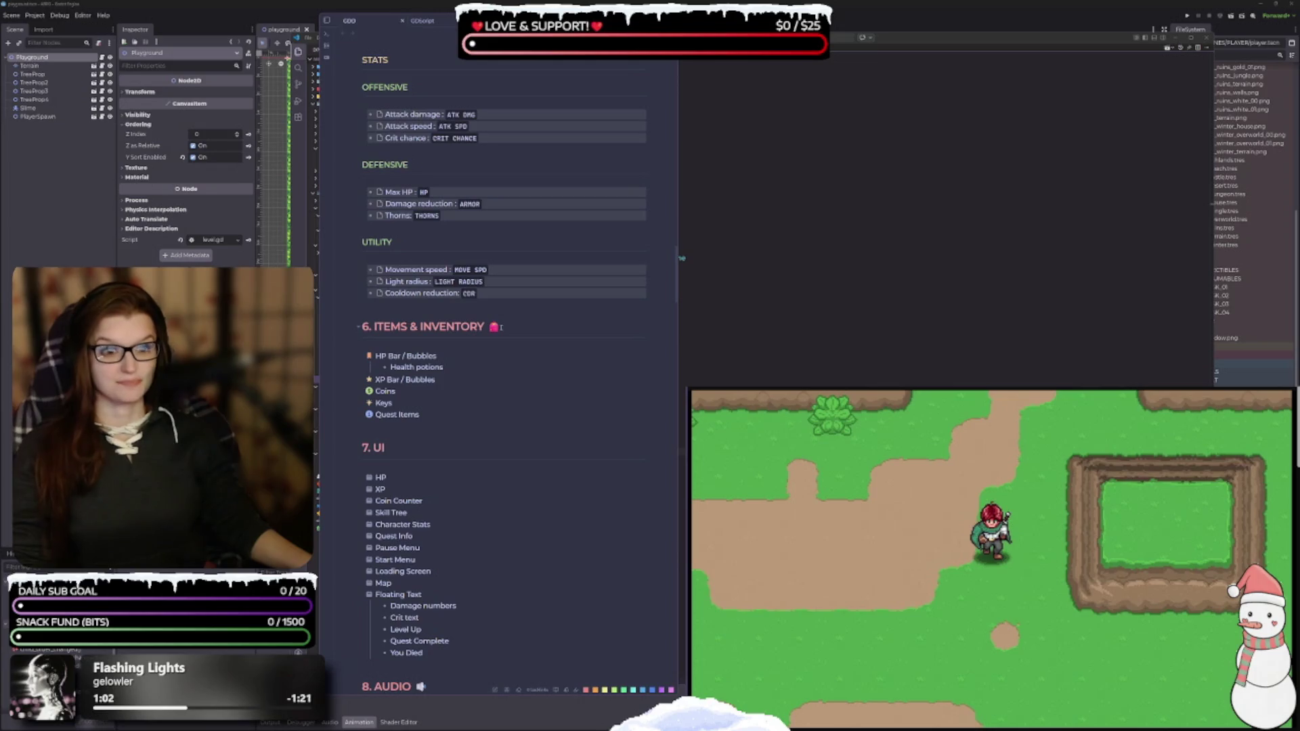
{"action": "scroll", "coordinate": [483, 340], "scroll_direction": "up", "scroll_amount": 10}
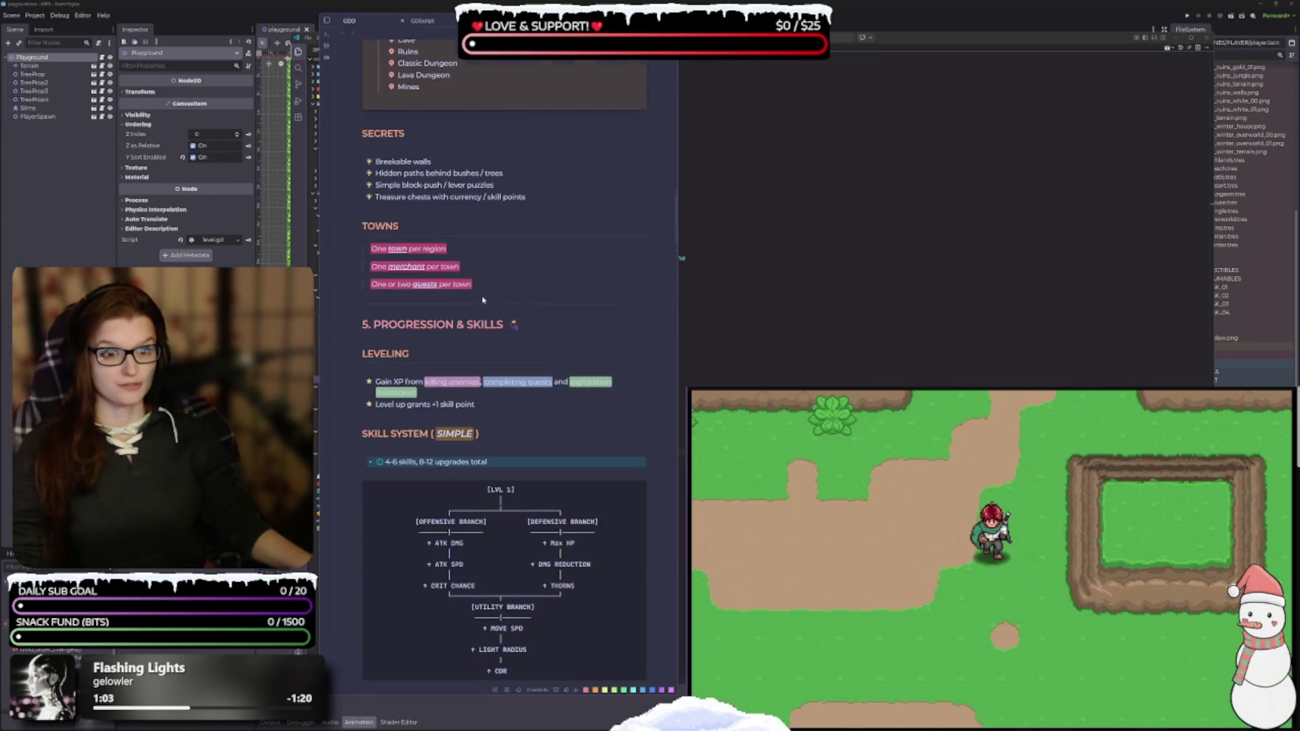
{"action": "scroll", "coordinate": [539, 446], "scroll_direction": "up", "scroll_amount": 2}
{"action": "scroll", "coordinate": [516, 462], "scroll_direction": "down", "scroll_amount": 4}
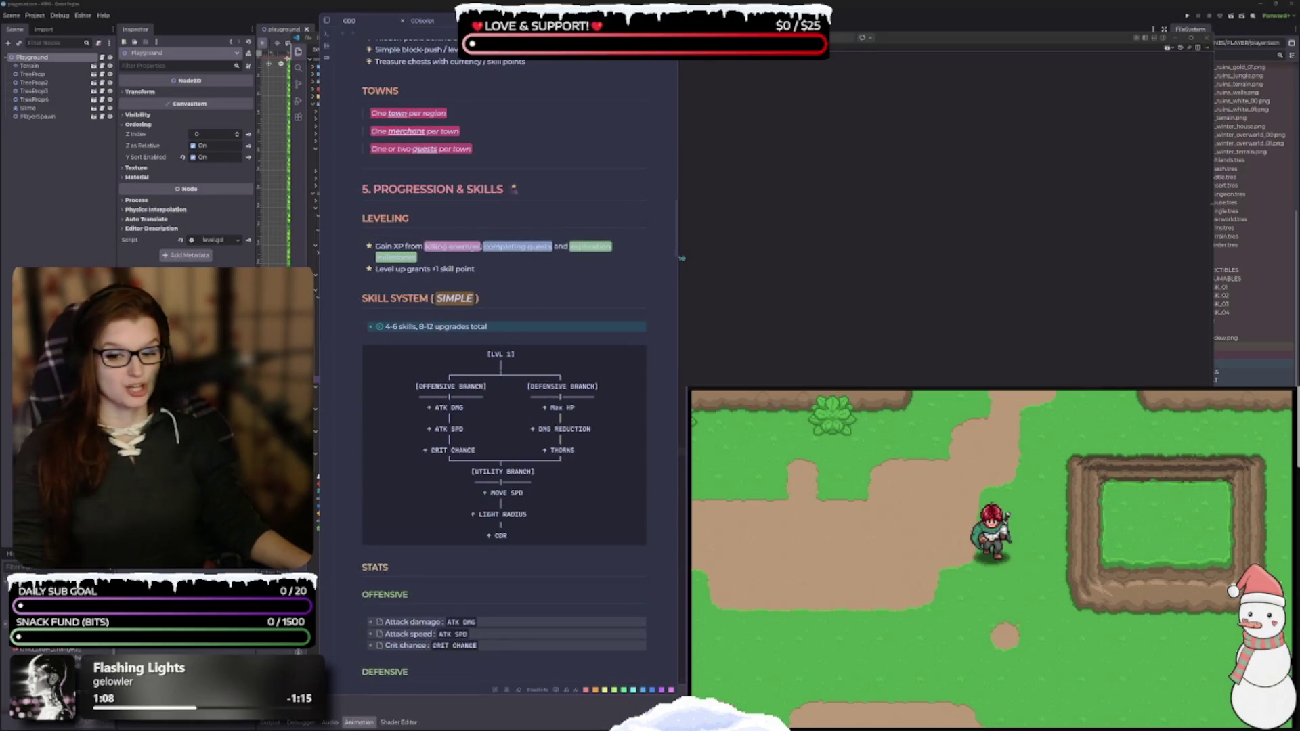
{"action": "scroll", "coordinate": [536, 308], "scroll_direction": "up", "scroll_amount": 12}
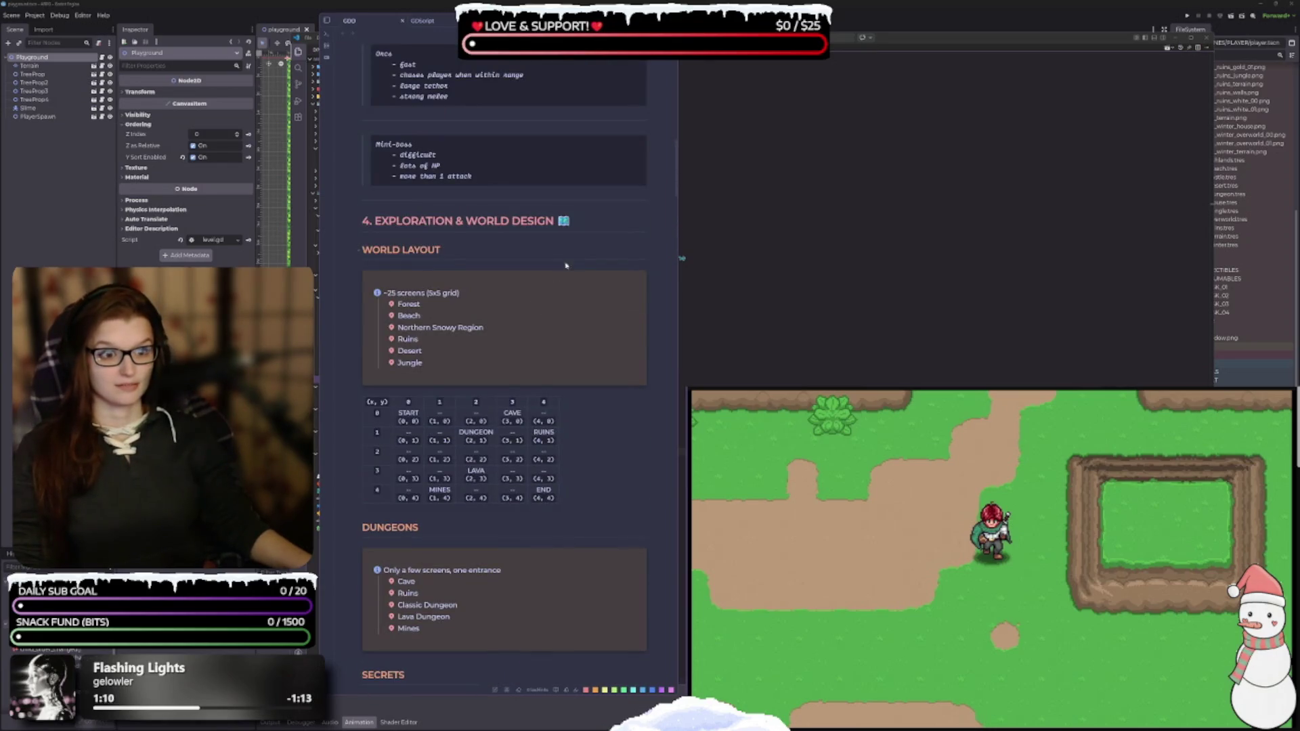
{"action": "scroll", "coordinate": [571, 268], "scroll_direction": "up", "scroll_amount": 2}
{"action": "scroll", "coordinate": [570, 364], "scroll_direction": "up", "scroll_amount": 15}
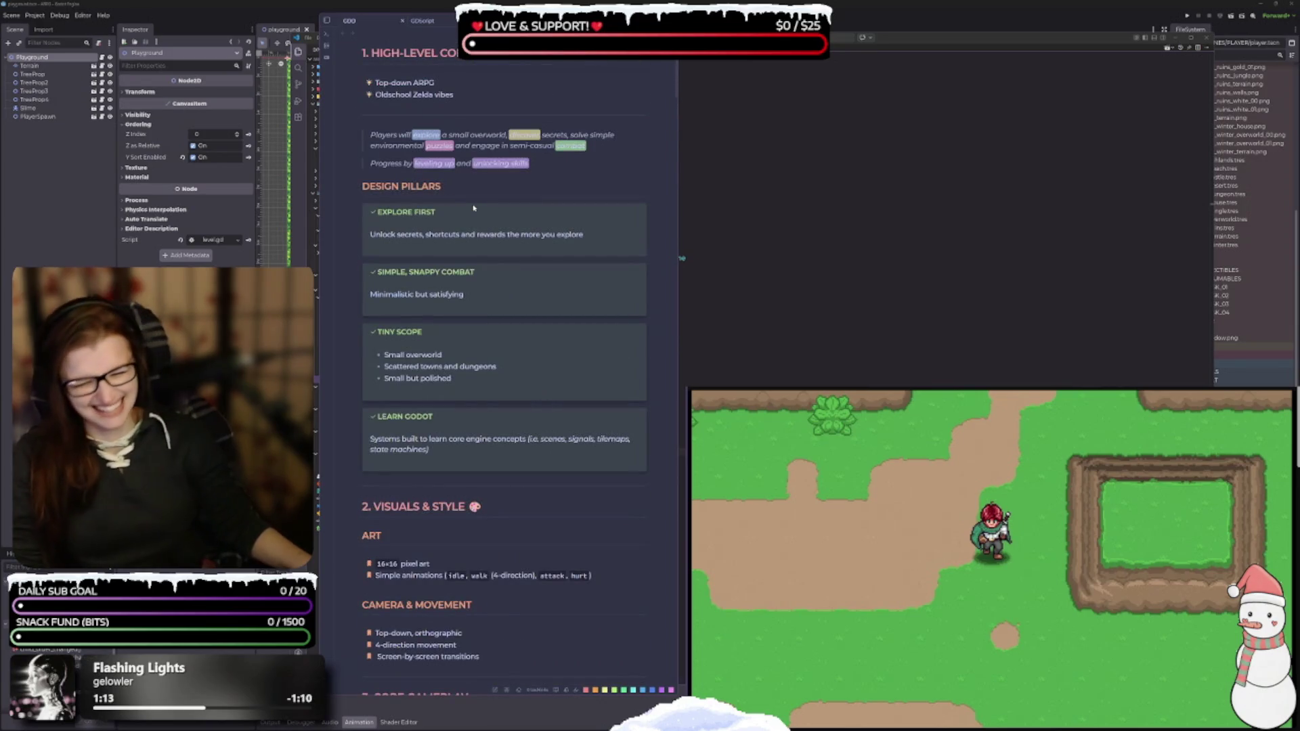
{"action": "left_click_drag", "start_coordinate": [514, 24], "coordinate": [1027, 29]}
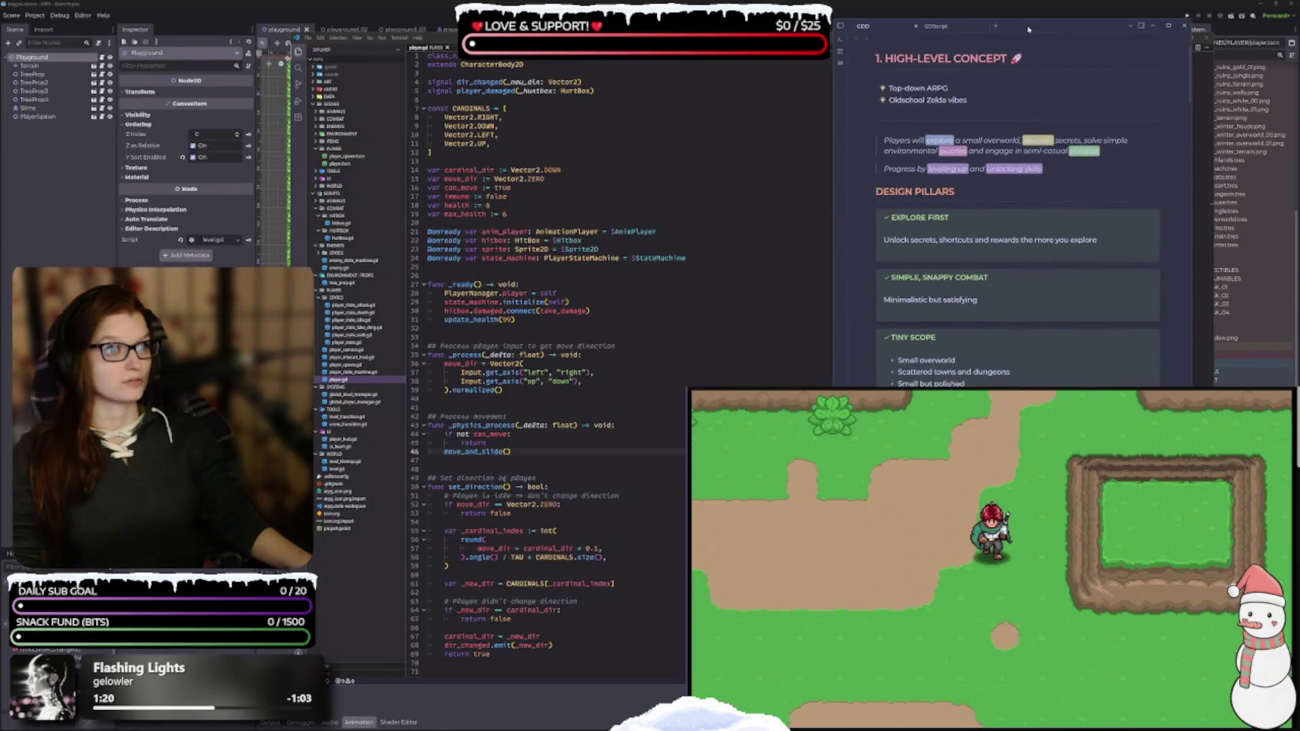
{"action": "left_click", "coordinate": [1141, 27]}
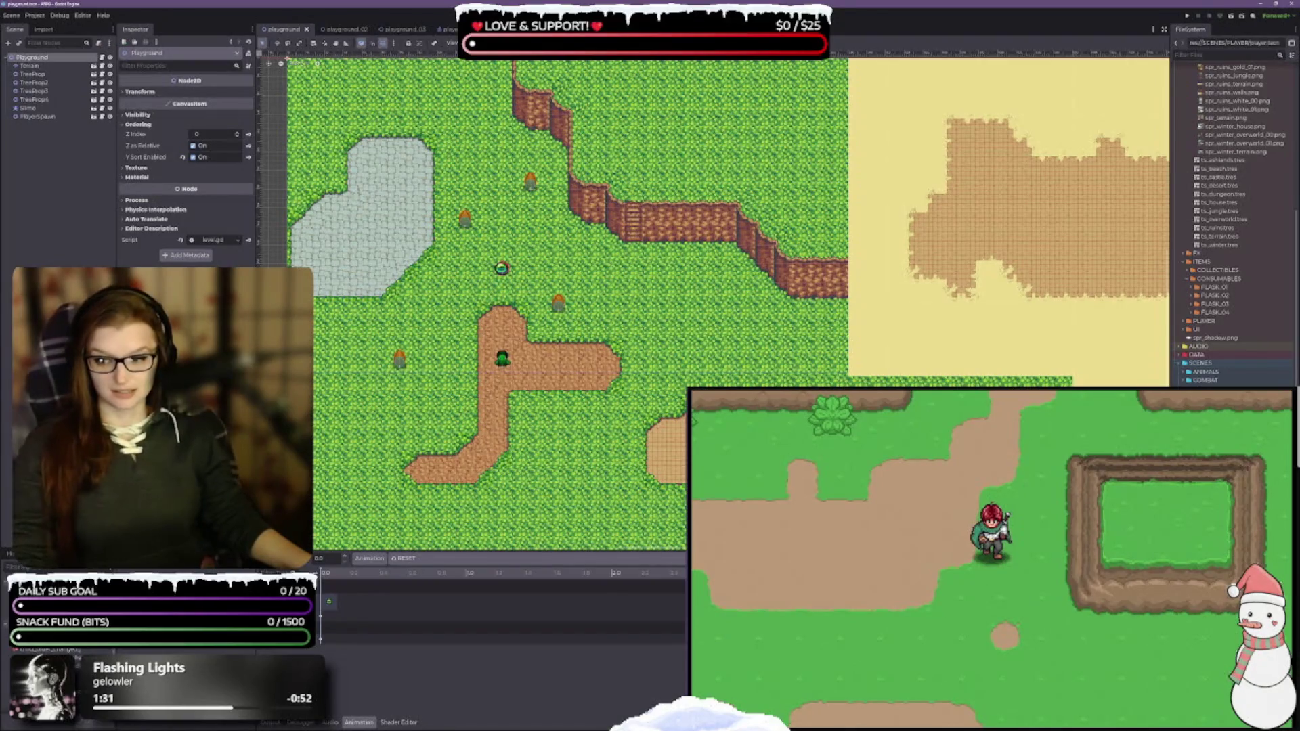
Hide the floating player.gd window and stop the running game with F8
{"action": "key", "text": "alt+Tab"}
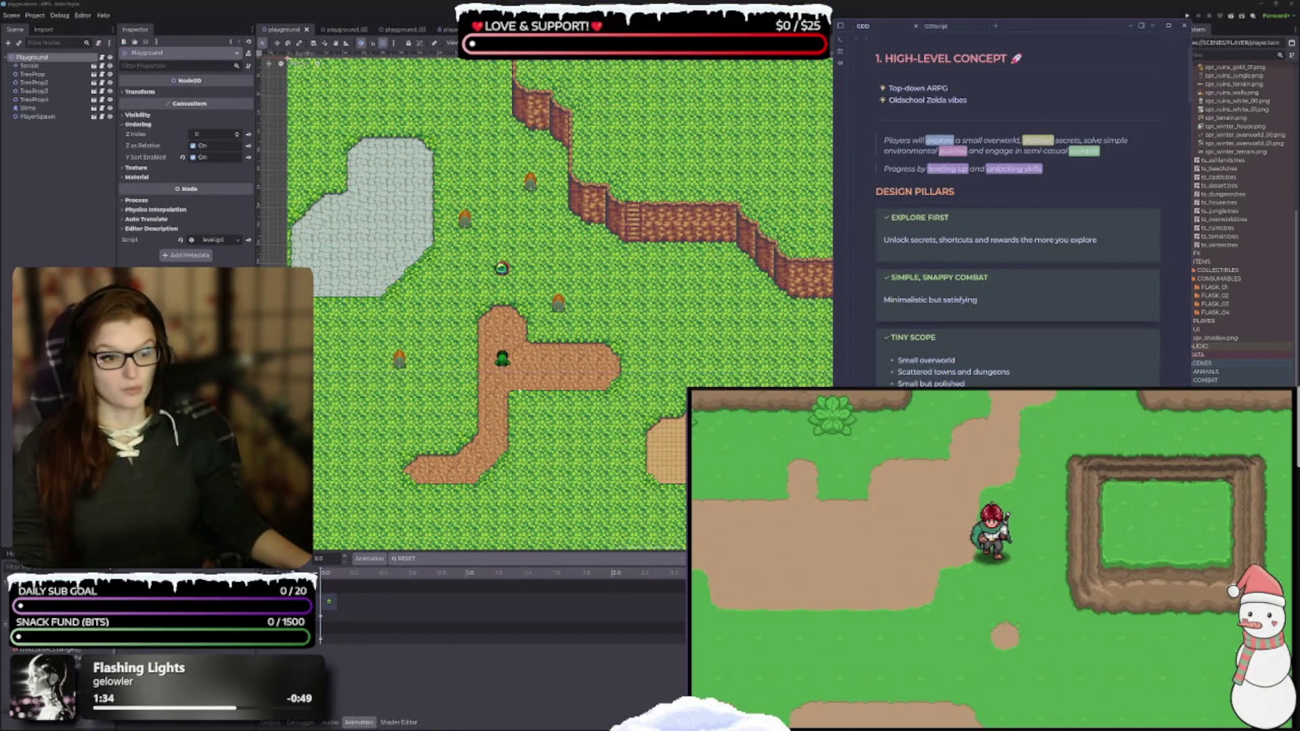
{"action": "key", "text": "alt+Tab"}
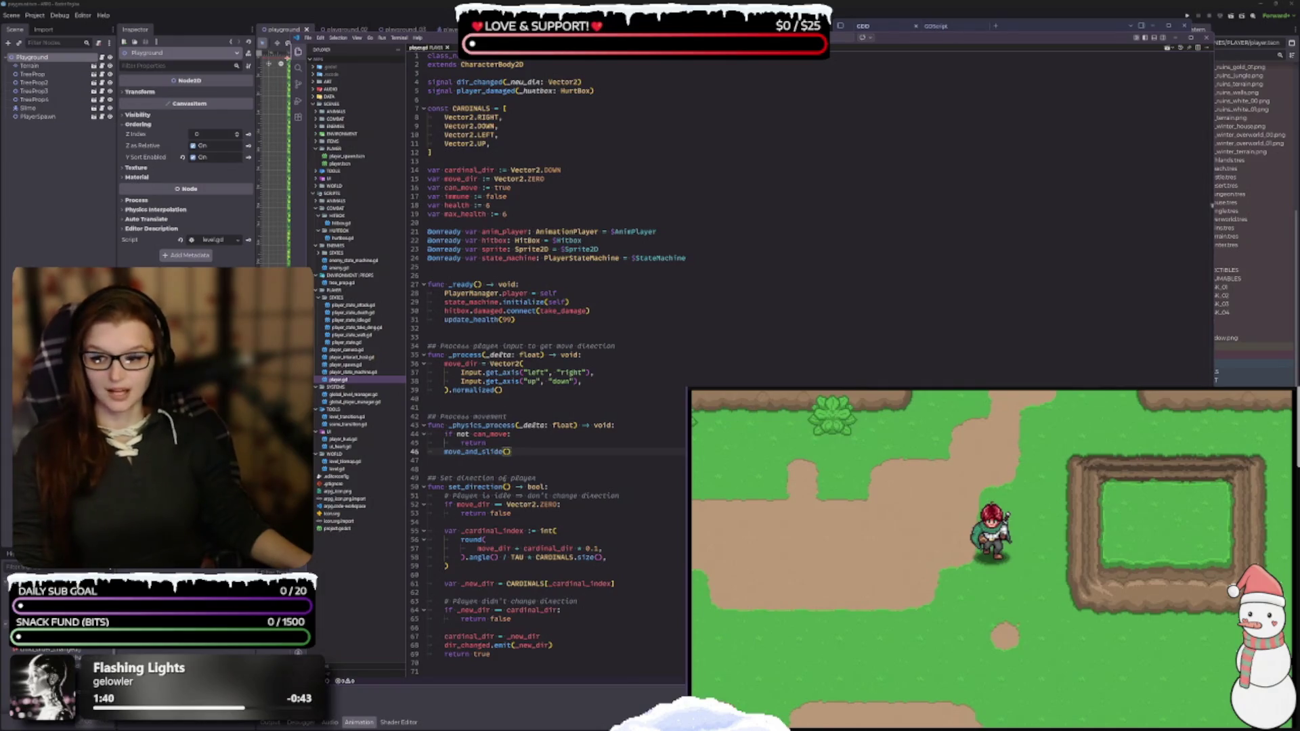
{"action": "key", "text": "alt+Tab"}
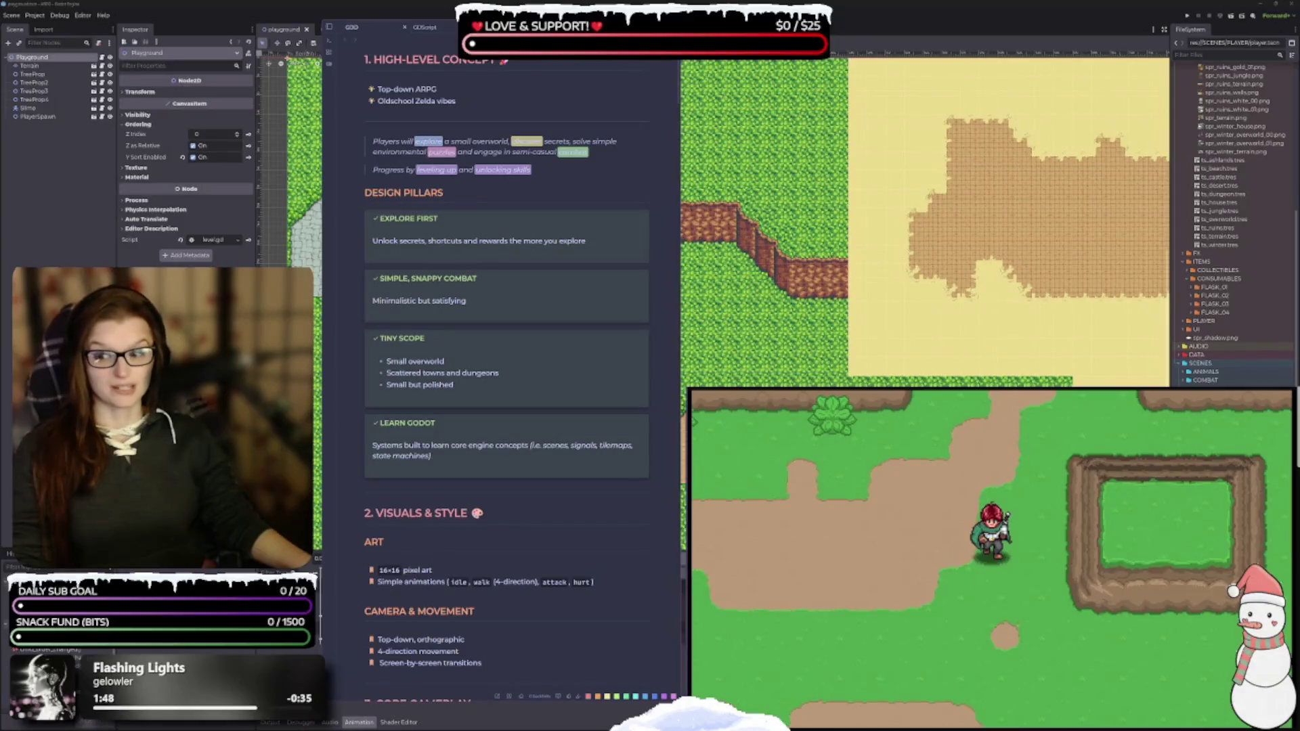
{"action": "key", "text": "F8"}
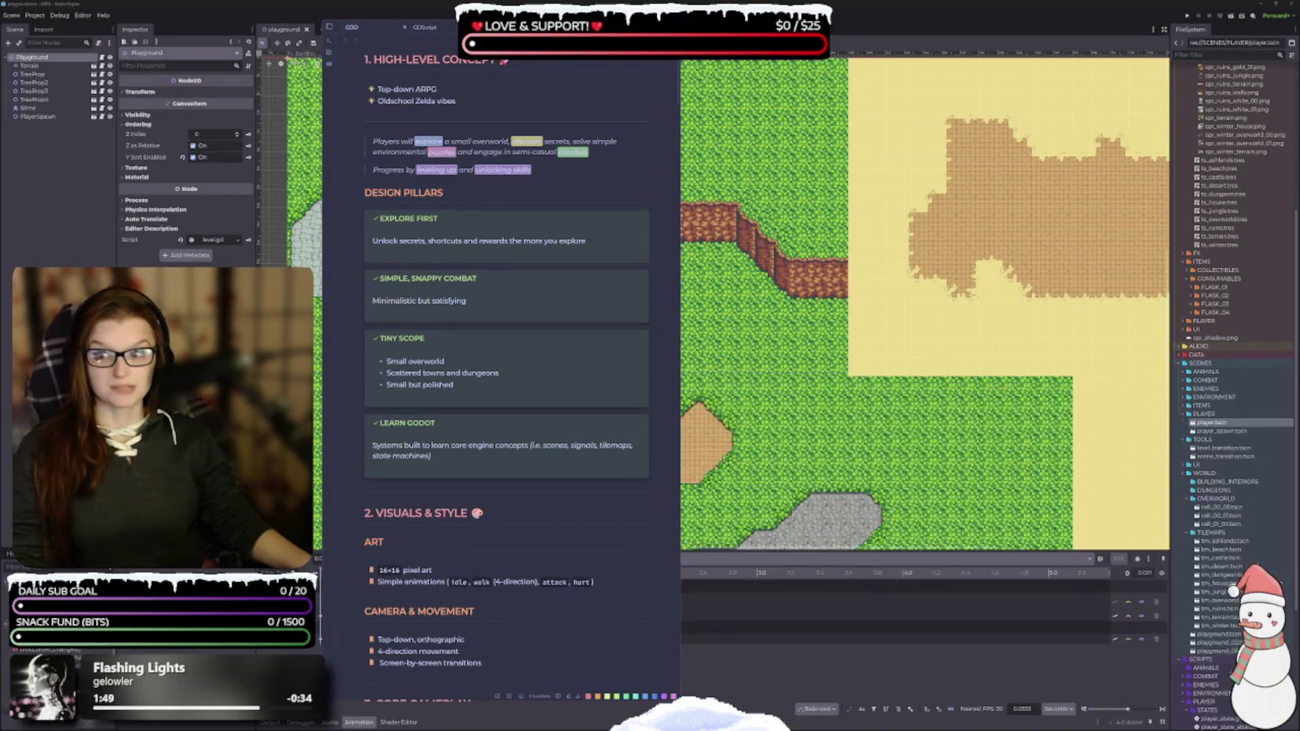
Shift and widen the GDD window, show the files and outline sidebar, then reopen it
{"action": "left_click_drag", "start_coordinate": [565, 70], "coordinate": [603, 68]}
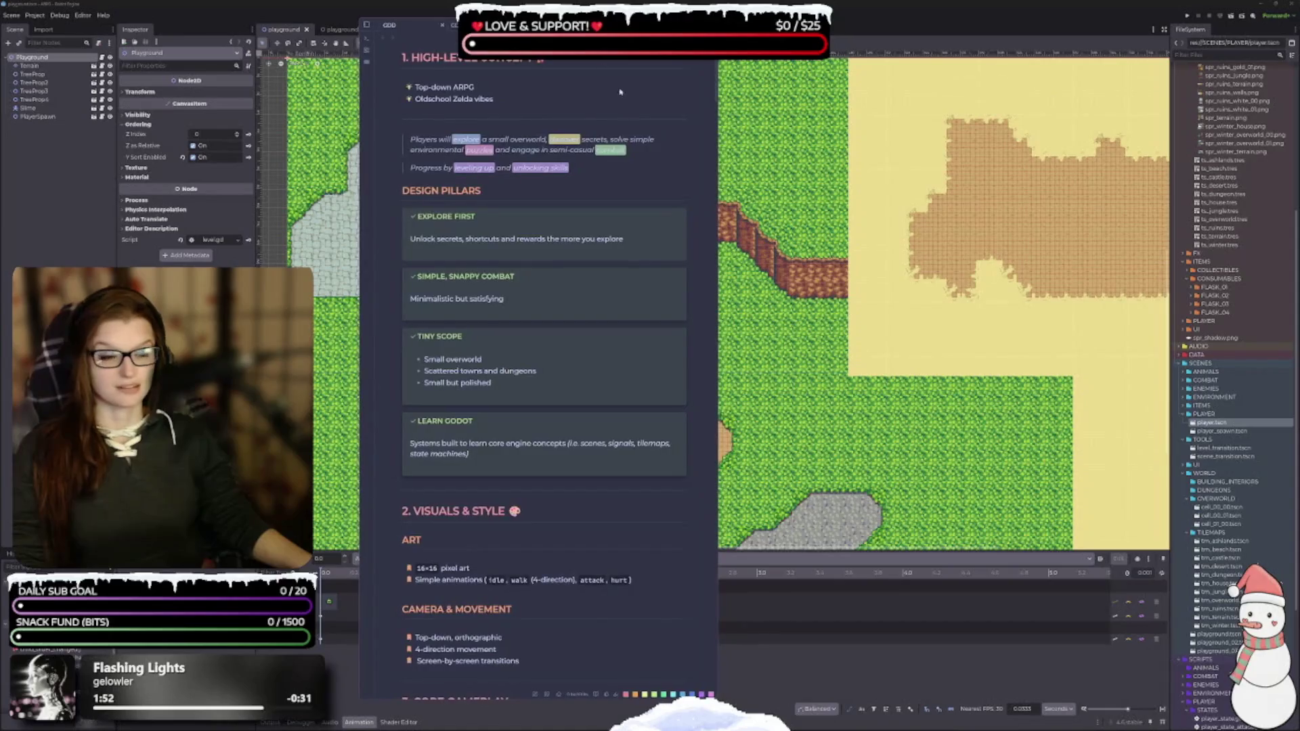
{"action": "left_click_drag", "start_coordinate": [720, 230], "coordinate": [974, 227]}
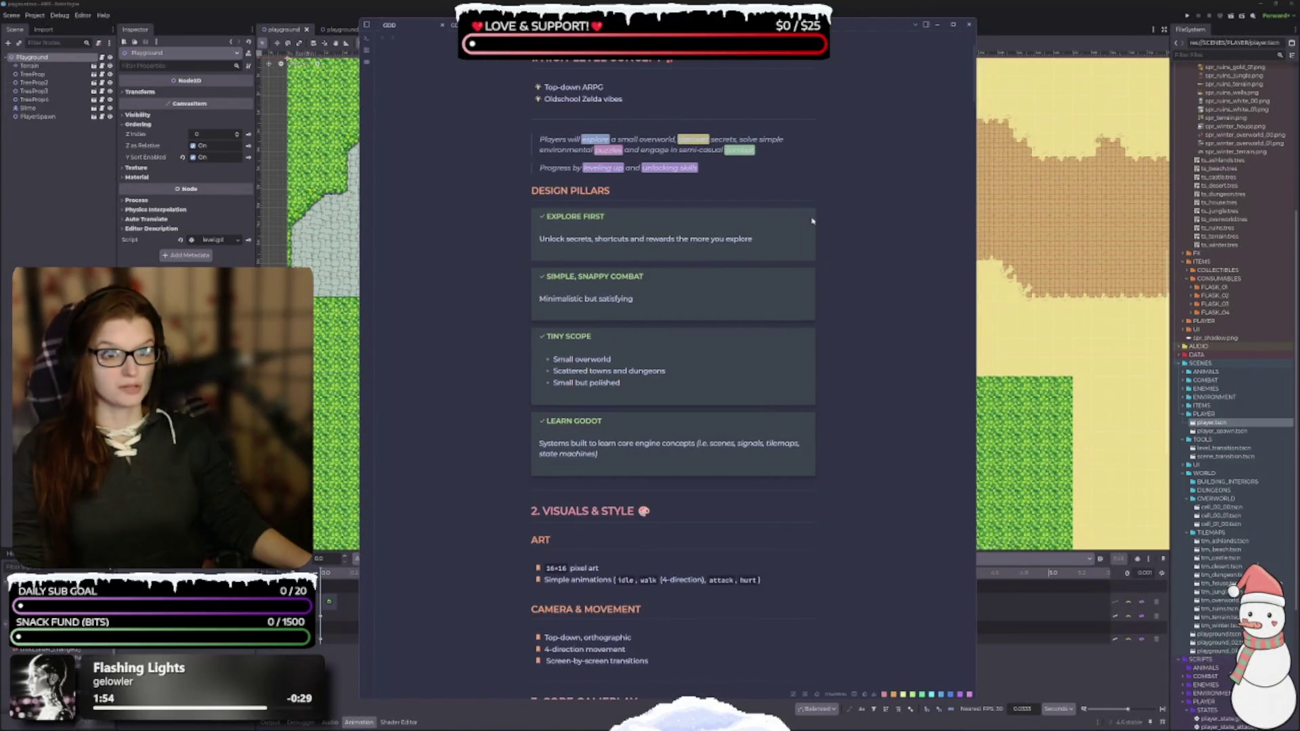
{"action": "left_click", "coordinate": [366, 25]}
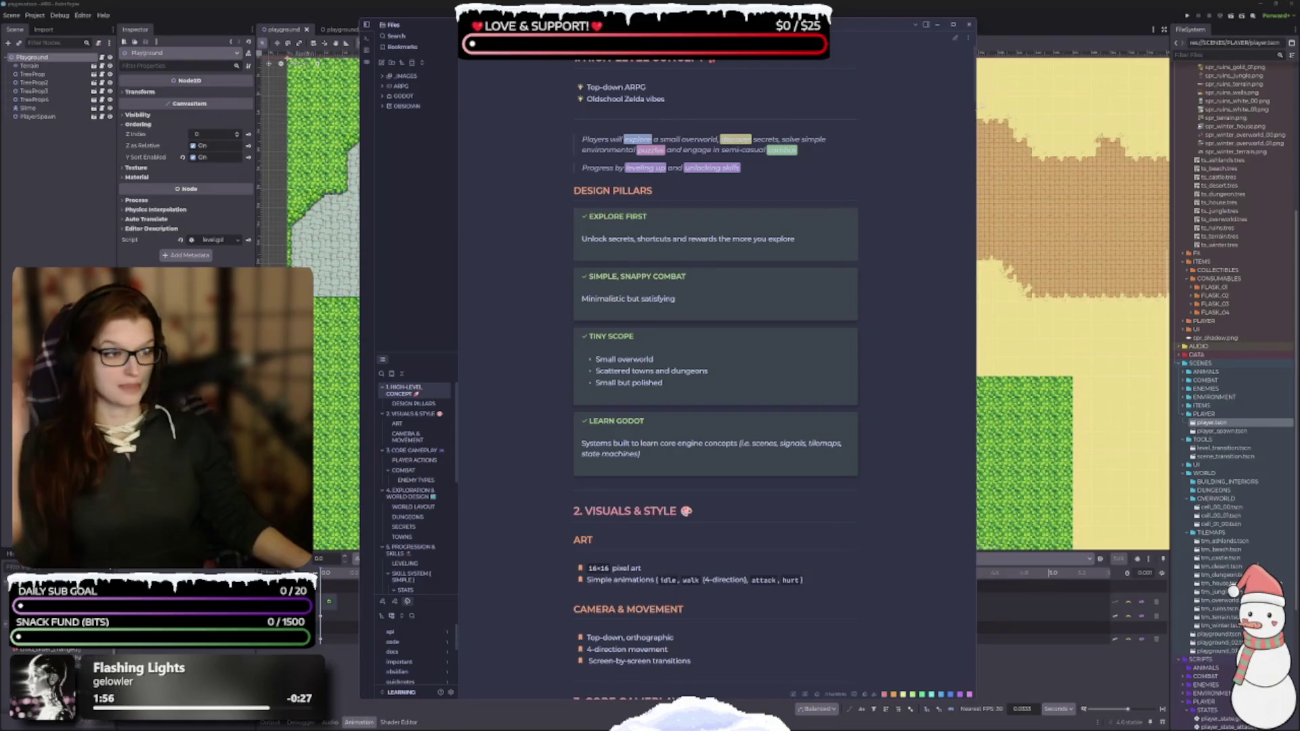
{"action": "left_click", "coordinate": [968, 25]}
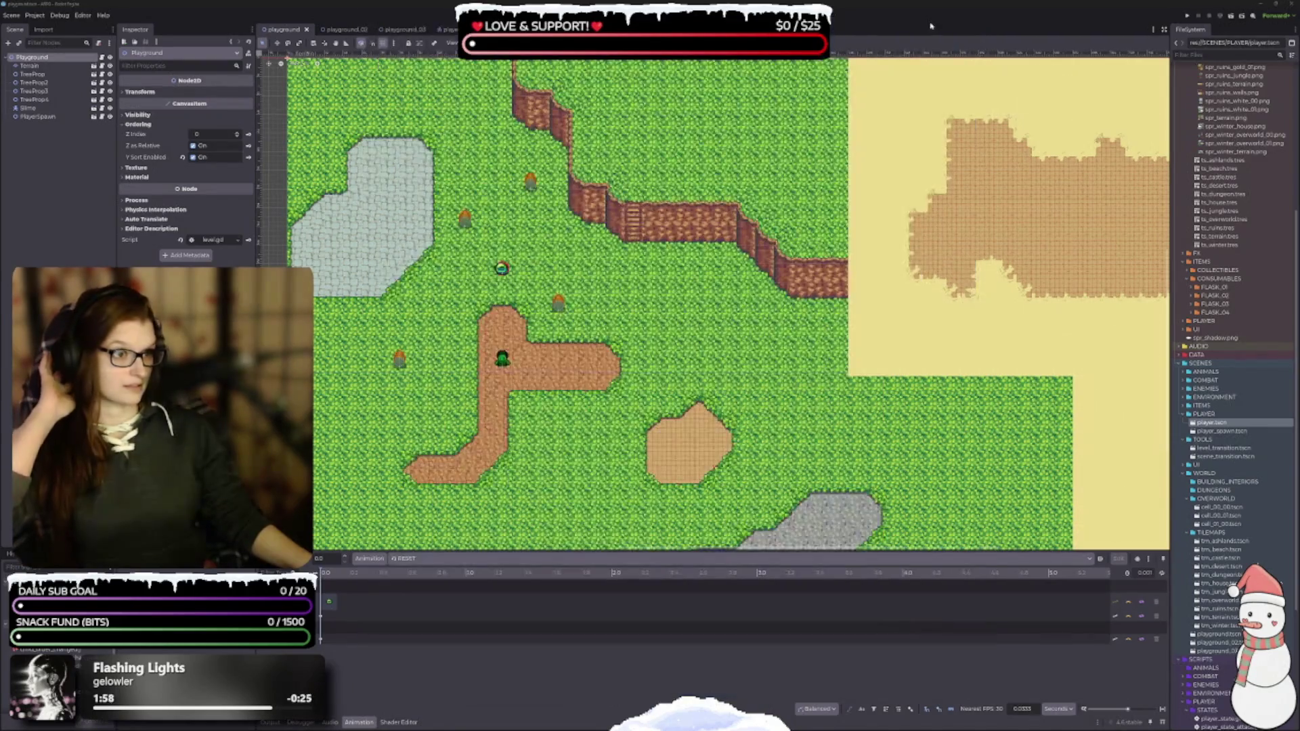
{"action": "key", "text": "alt+Tab"}
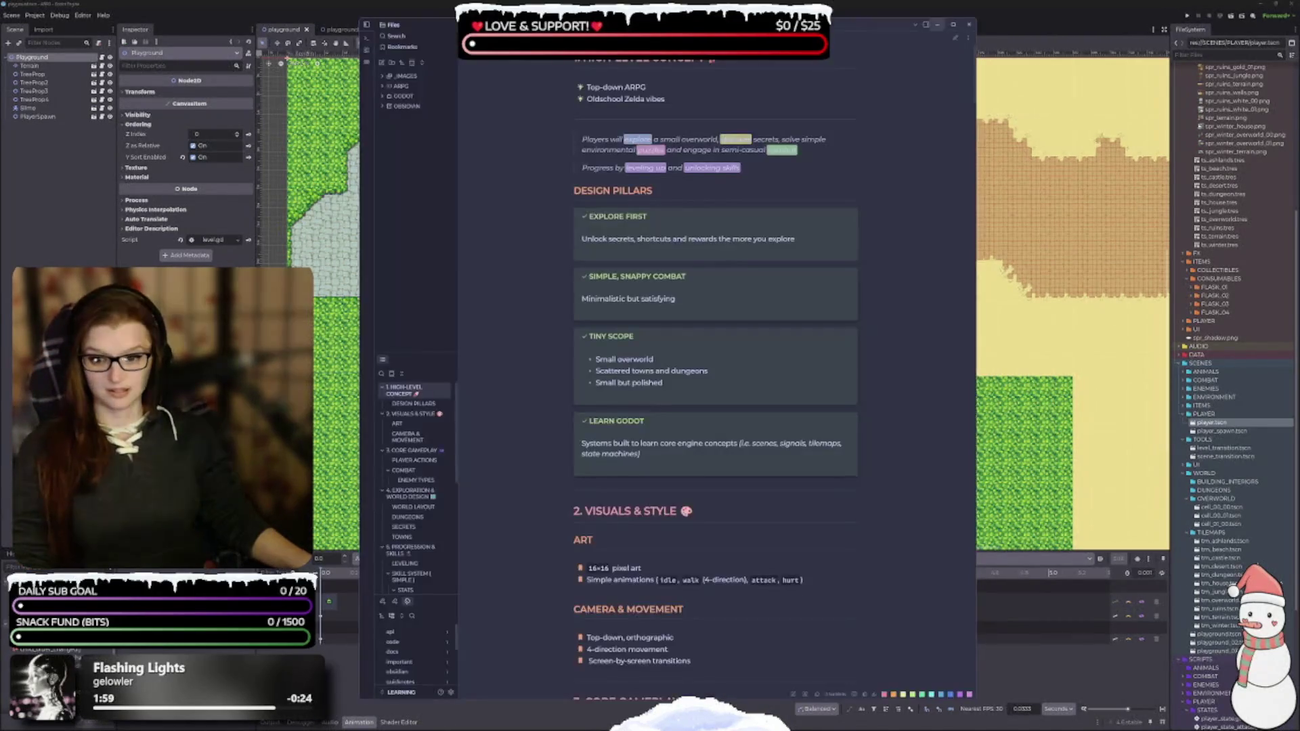
Open the Text Edit/Callouts toolbox panel and widen the Obsidian window leftward
{"action": "left_click", "coordinate": [925, 28]}
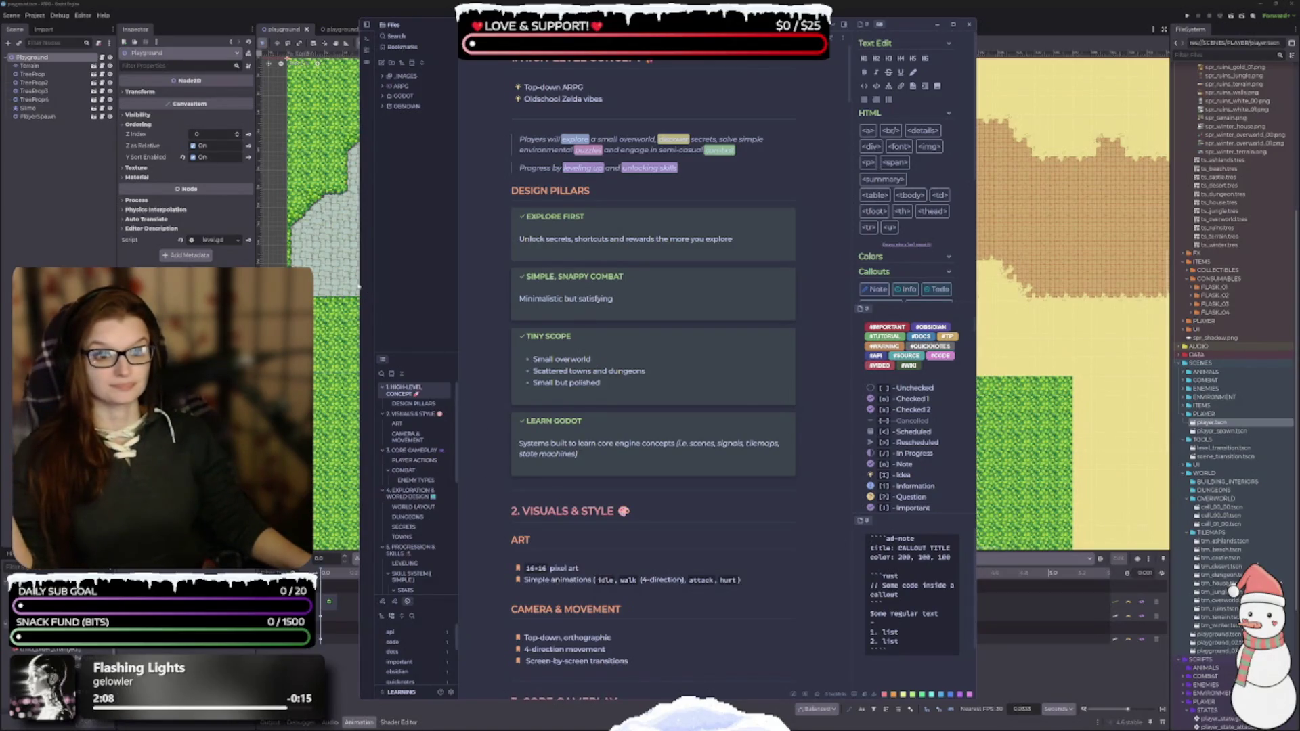
{"action": "left_click_drag", "start_coordinate": [361, 281], "coordinate": [341, 281]}
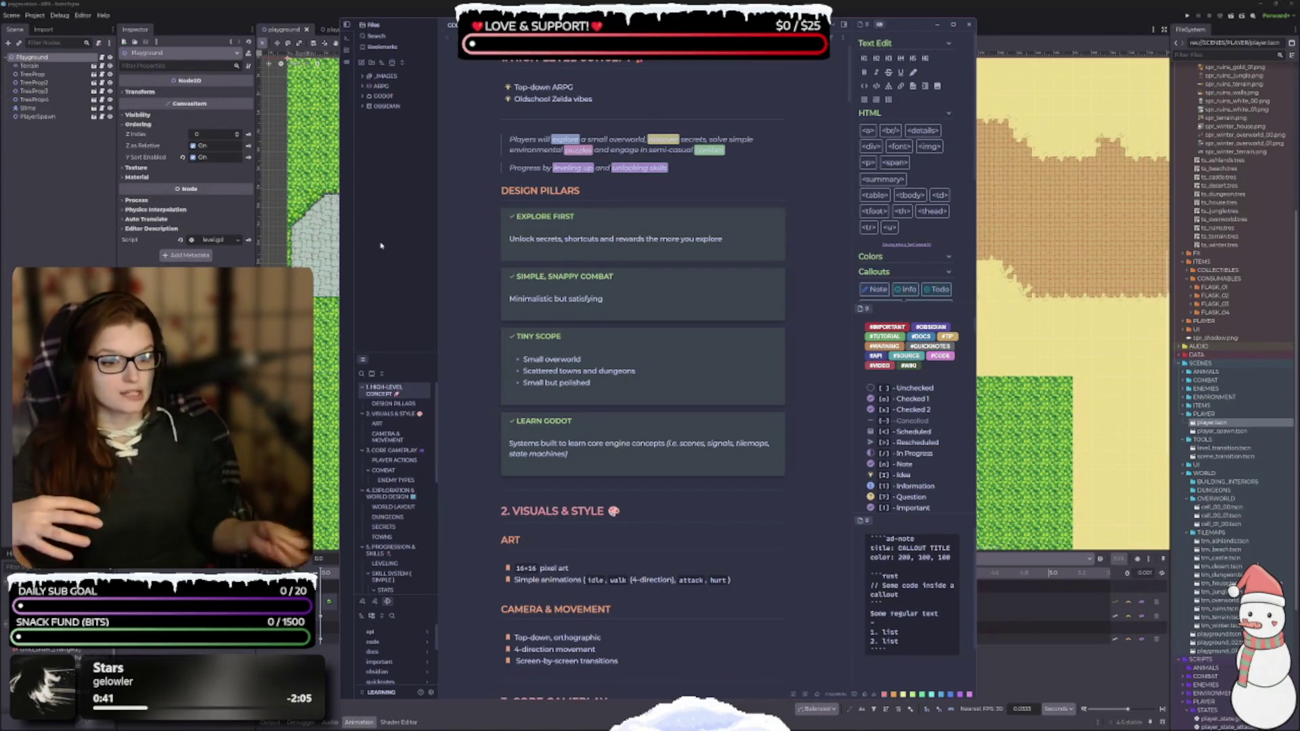
Scroll the GDD down to Core Gameplay and select the word Movement
{"action": "scroll", "coordinate": [643, 338], "scroll_direction": "down", "scroll_amount": 5}
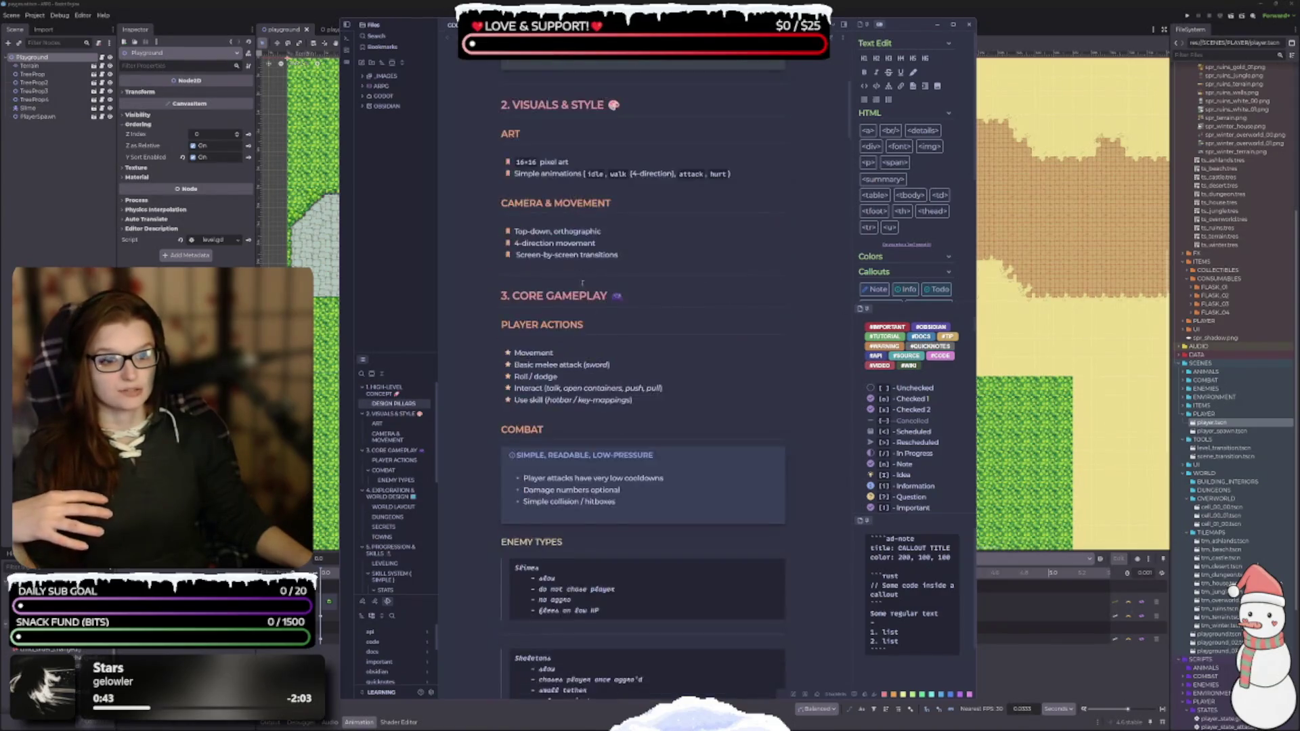
{"action": "scroll", "coordinate": [602, 340], "scroll_direction": "up", "scroll_amount": 5}
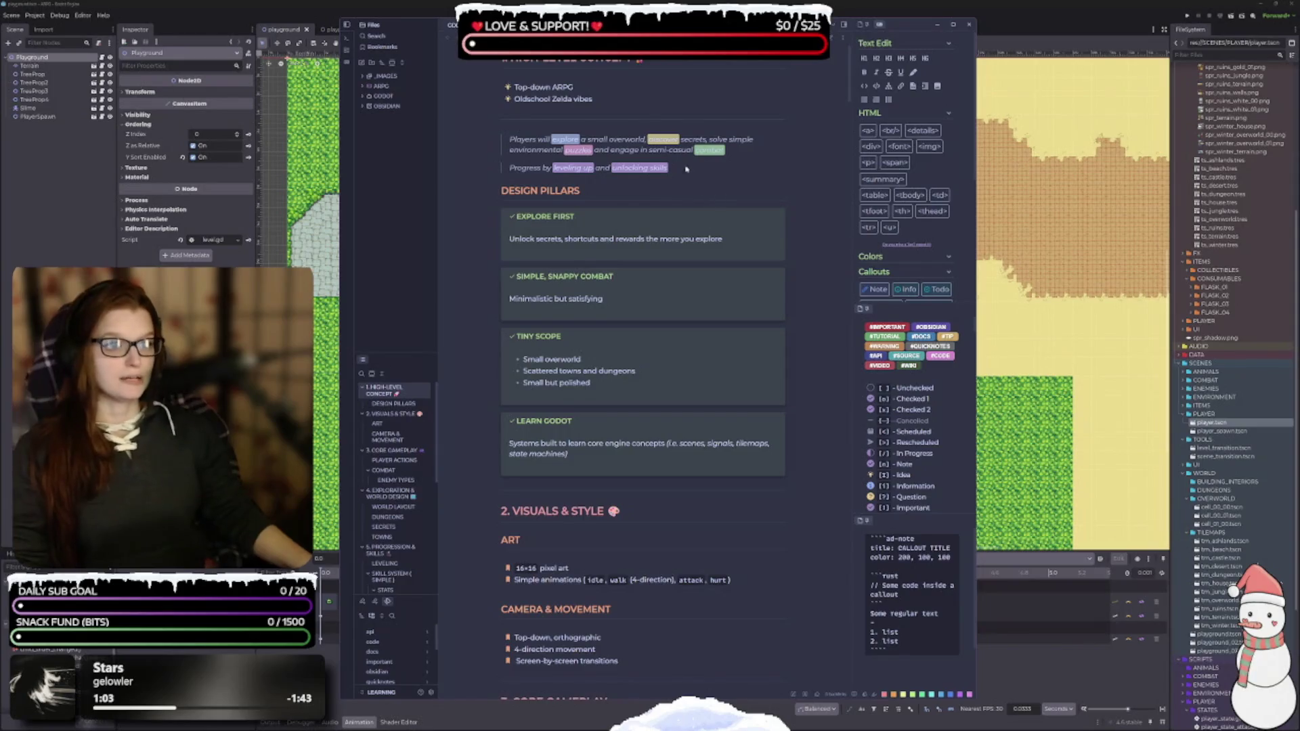
{"action": "scroll", "coordinate": [641, 304], "scroll_direction": "down", "scroll_amount": 5}
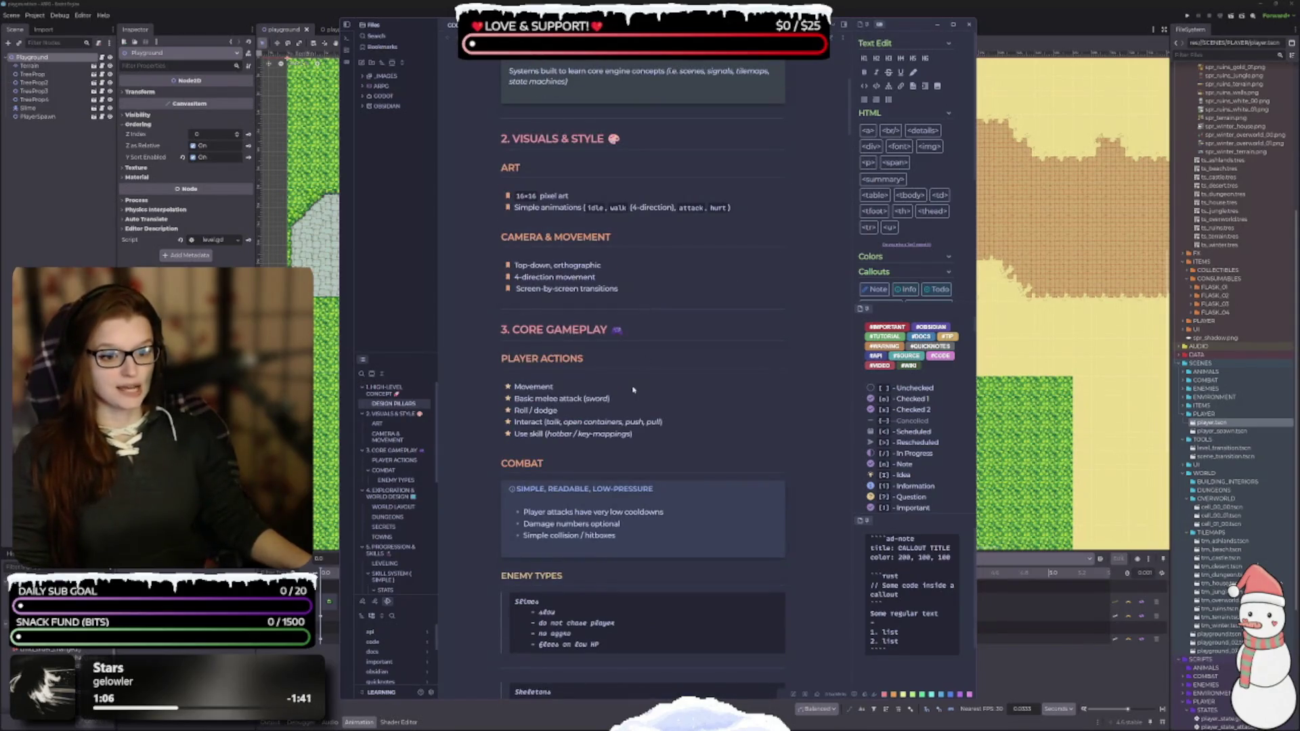
{"action": "scroll", "coordinate": [656, 376], "scroll_direction": "down", "scroll_amount": 1}
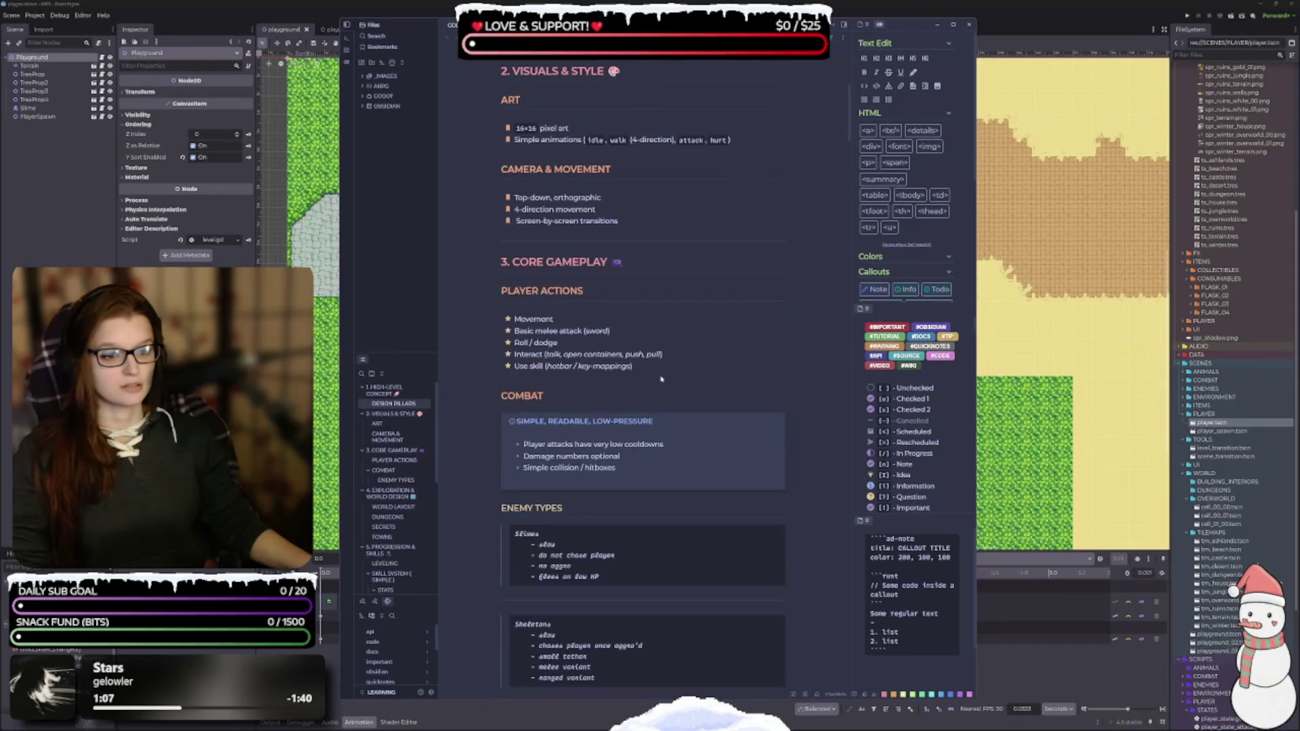
{"action": "scroll", "coordinate": [559, 325], "scroll_direction": "down", "scroll_amount": 1}
{"action": "left_click_drag", "start_coordinate": [559, 287], "coordinate": [514, 285]}
{"action": "double_click", "coordinate": [516, 285]}
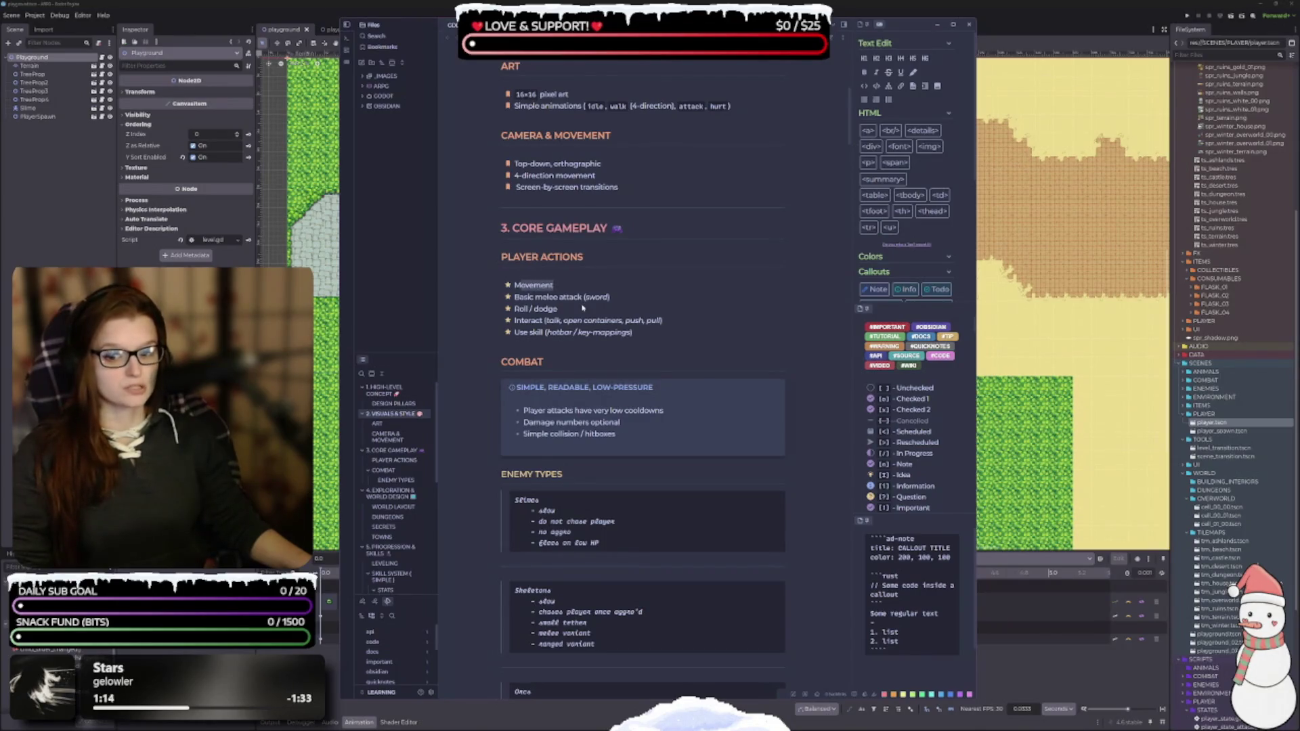
{"action": "left_click", "coordinate": [546, 296]}
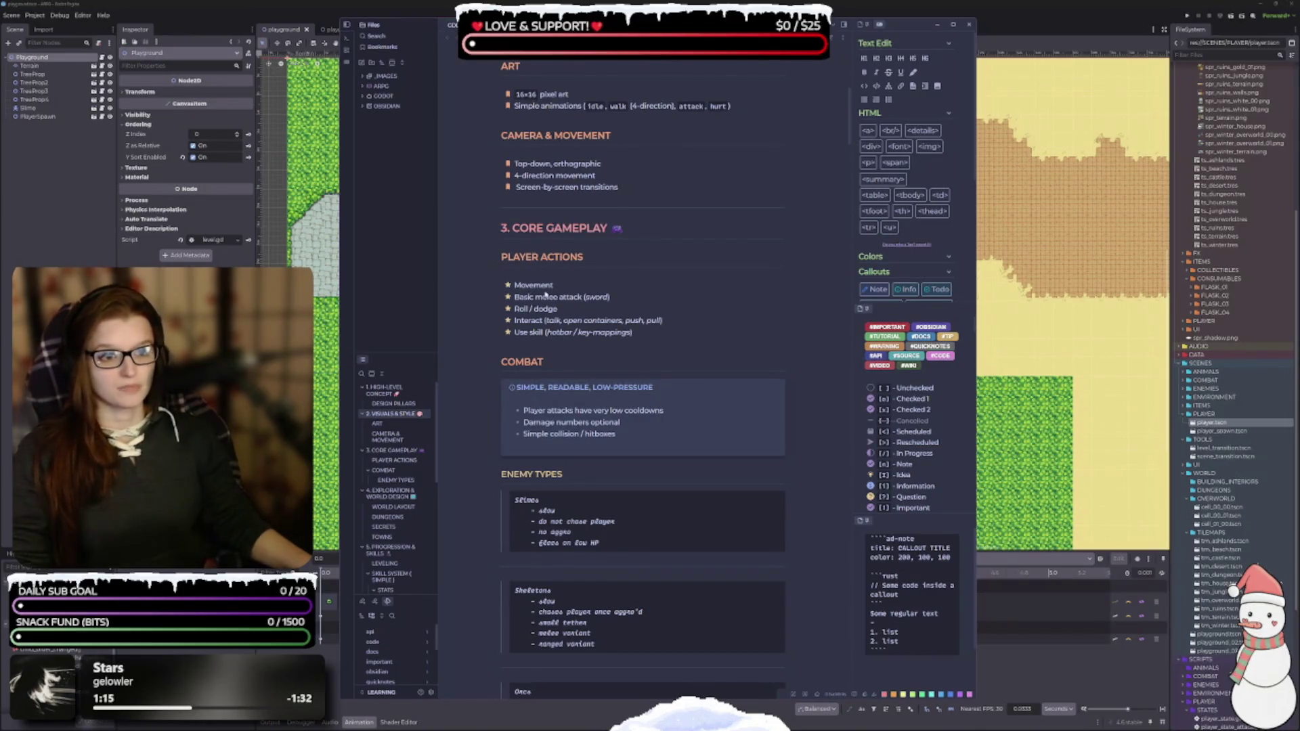
{"action": "double_click", "coordinate": [534, 285]}
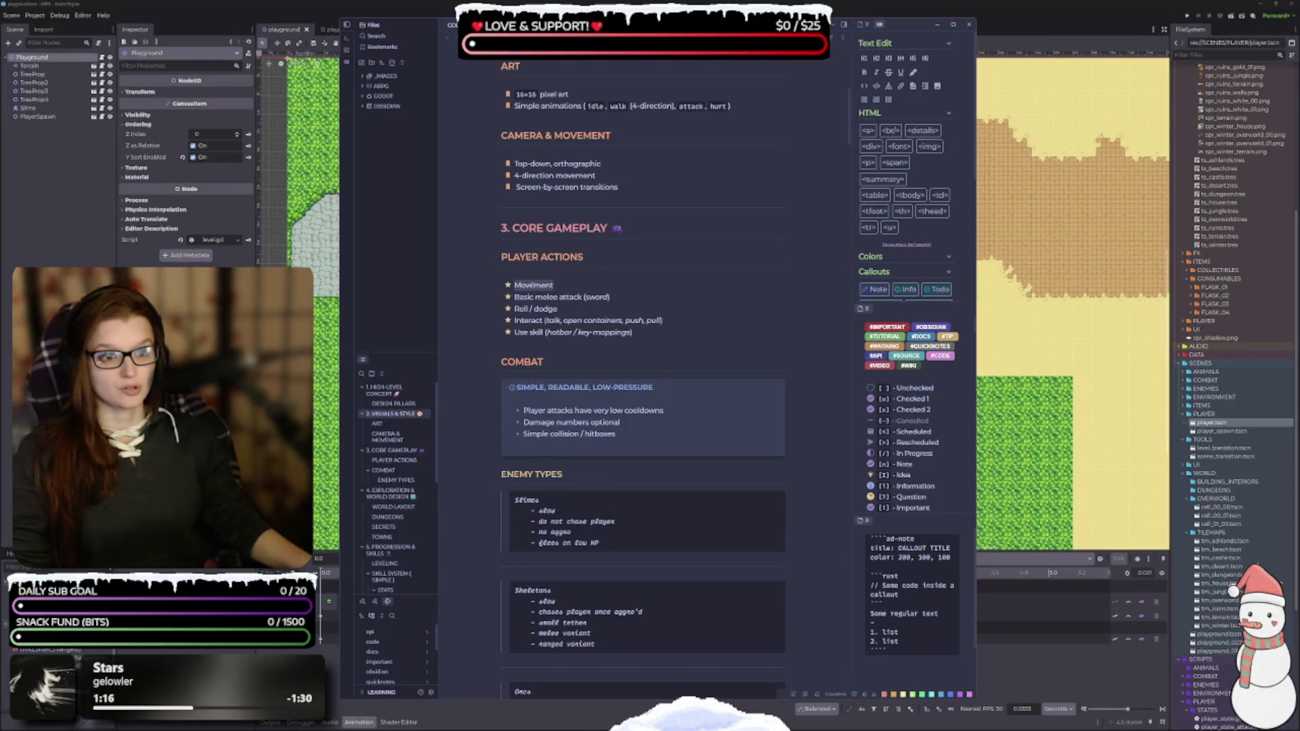
{"action": "left_click", "coordinate": [557, 287]}
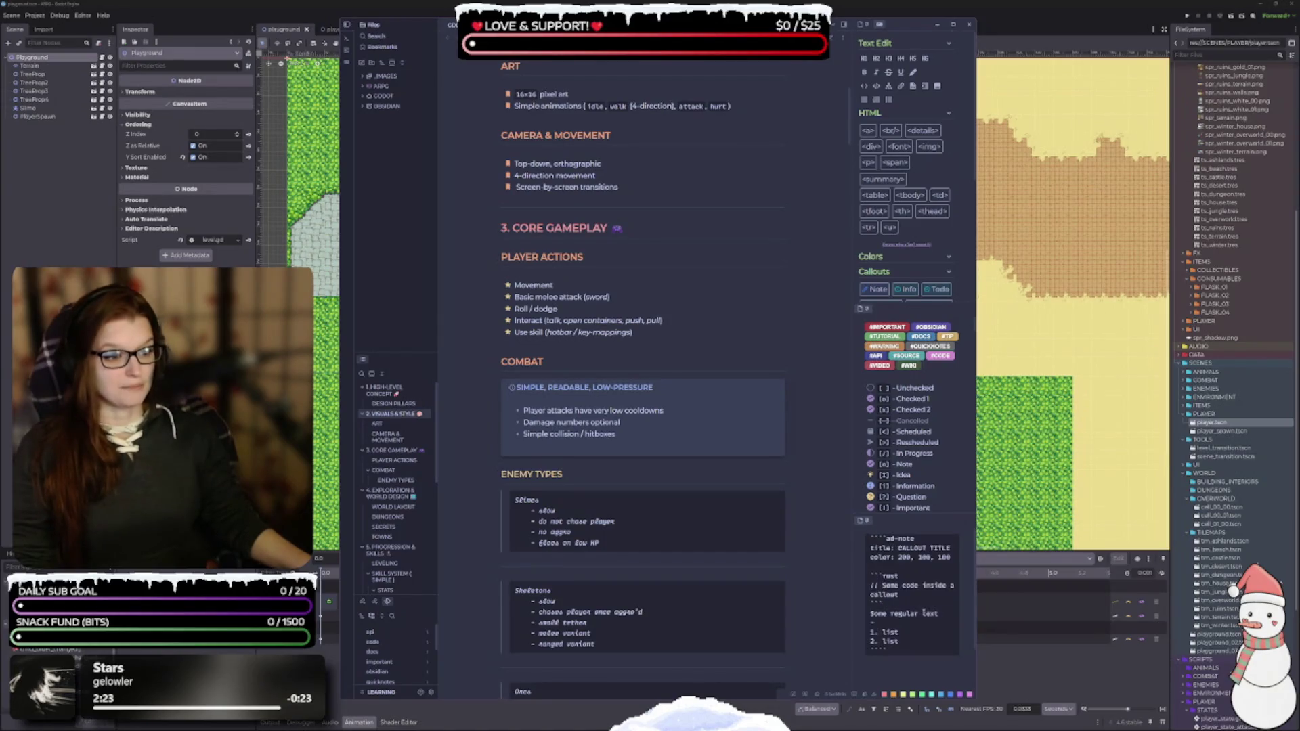
{"action": "scroll", "coordinate": [910, 478], "scroll_direction": "down", "scroll_amount": 5}
{"action": "scroll", "coordinate": [912, 462], "scroll_direction": "up", "scroll_amount": 5}
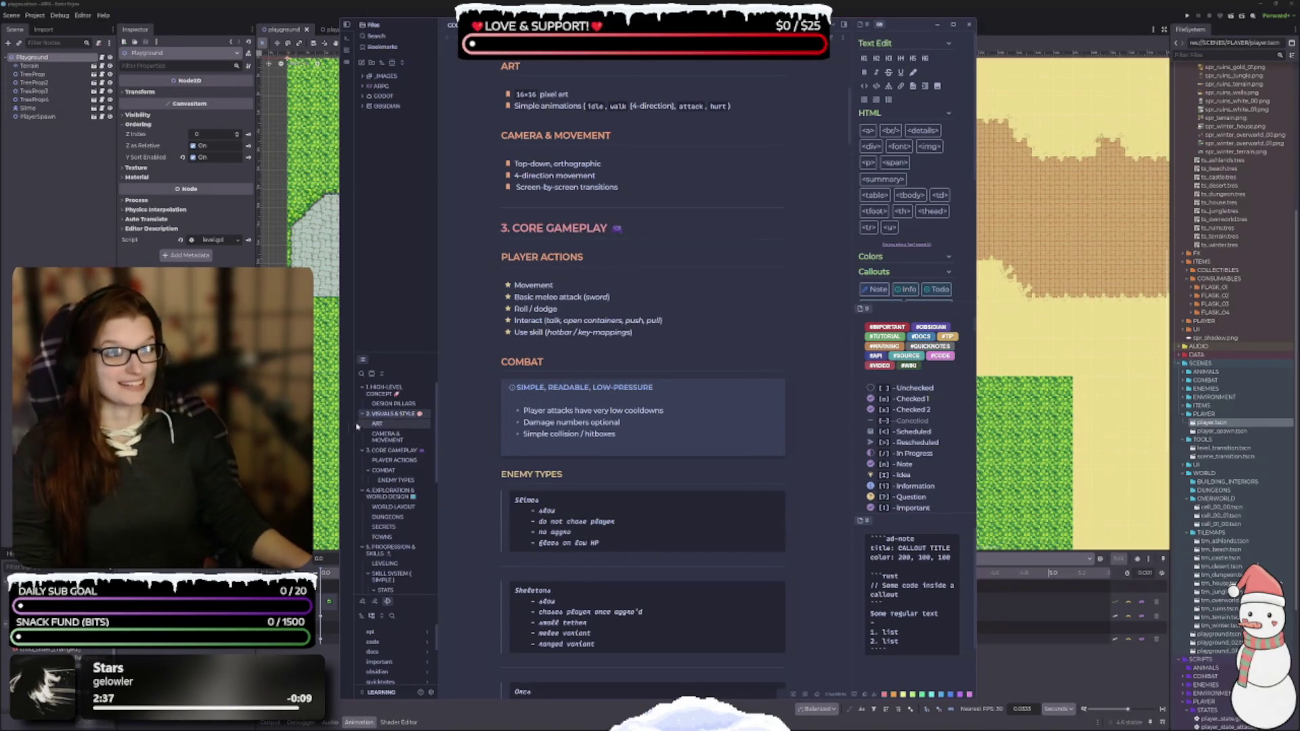
{"action": "key", "text": "ctrl+Tab"}
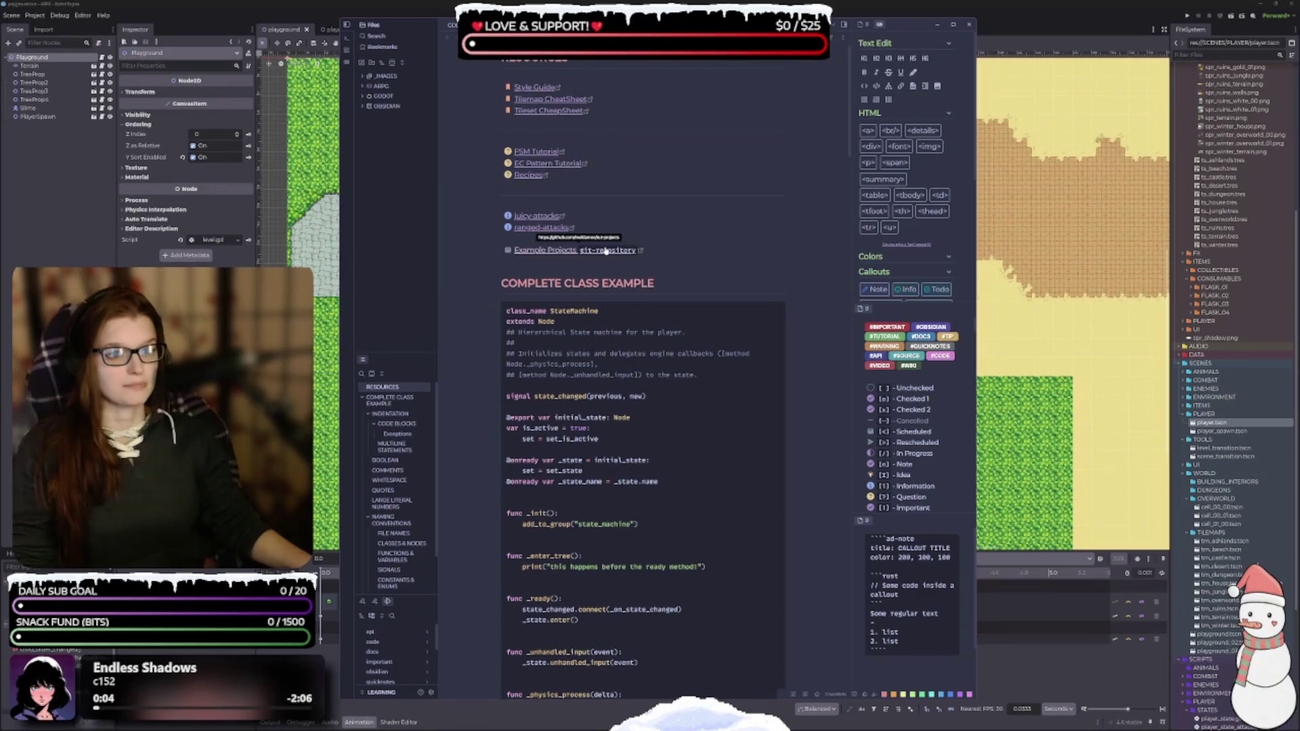
Scroll the style-guide note, switch to the GDD note, and close the formatting snippets panel
{"action": "scroll", "coordinate": [682, 298], "scroll_direction": "down", "scroll_amount": 10}
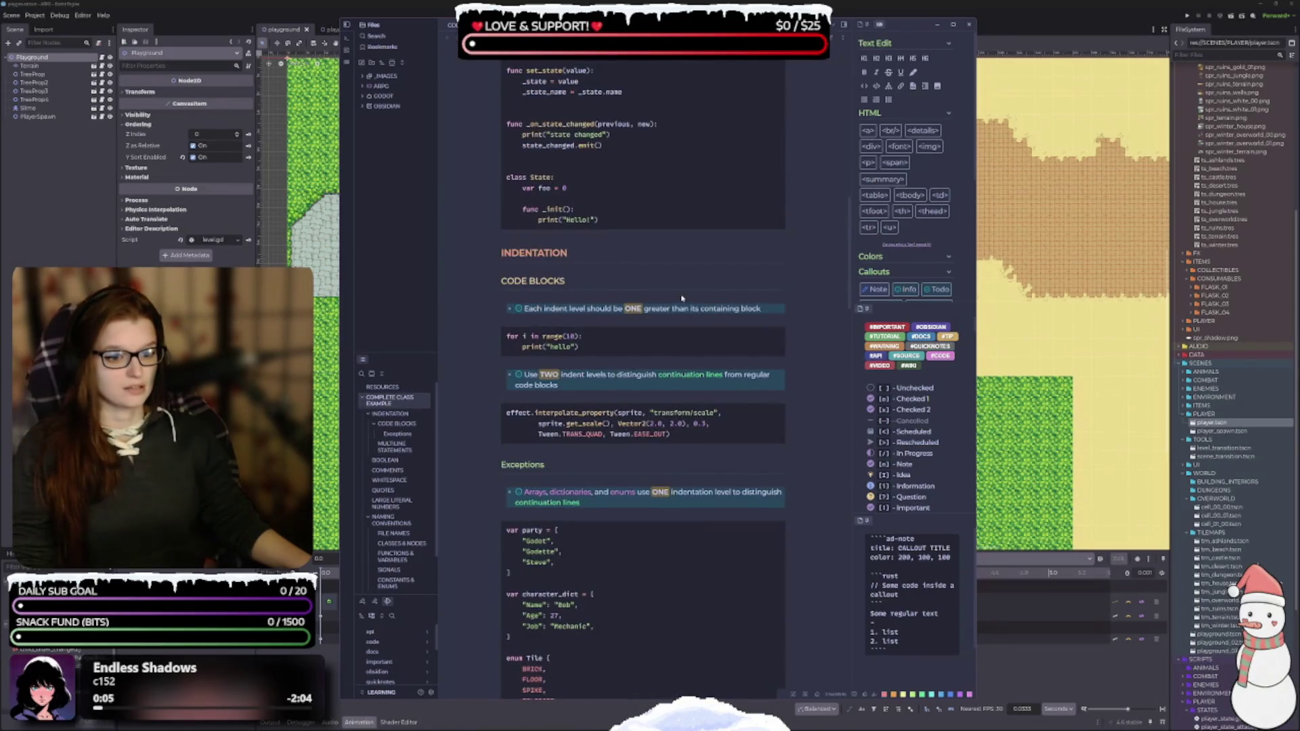
{"action": "scroll", "coordinate": [682, 298], "scroll_direction": "down", "scroll_amount": 3}
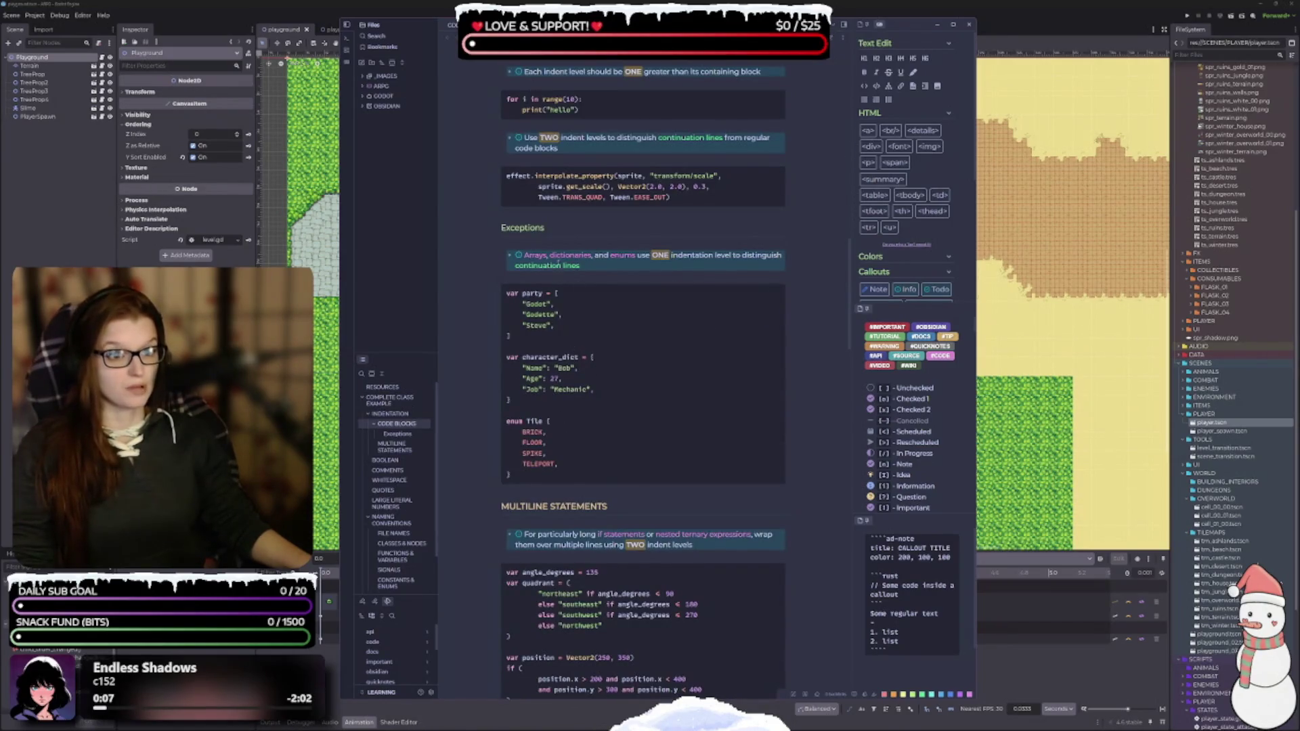
{"action": "scroll", "coordinate": [621, 384], "scroll_direction": "down", "scroll_amount": 7}
{"action": "scroll", "coordinate": [635, 445], "scroll_direction": "down", "scroll_amount": 6}
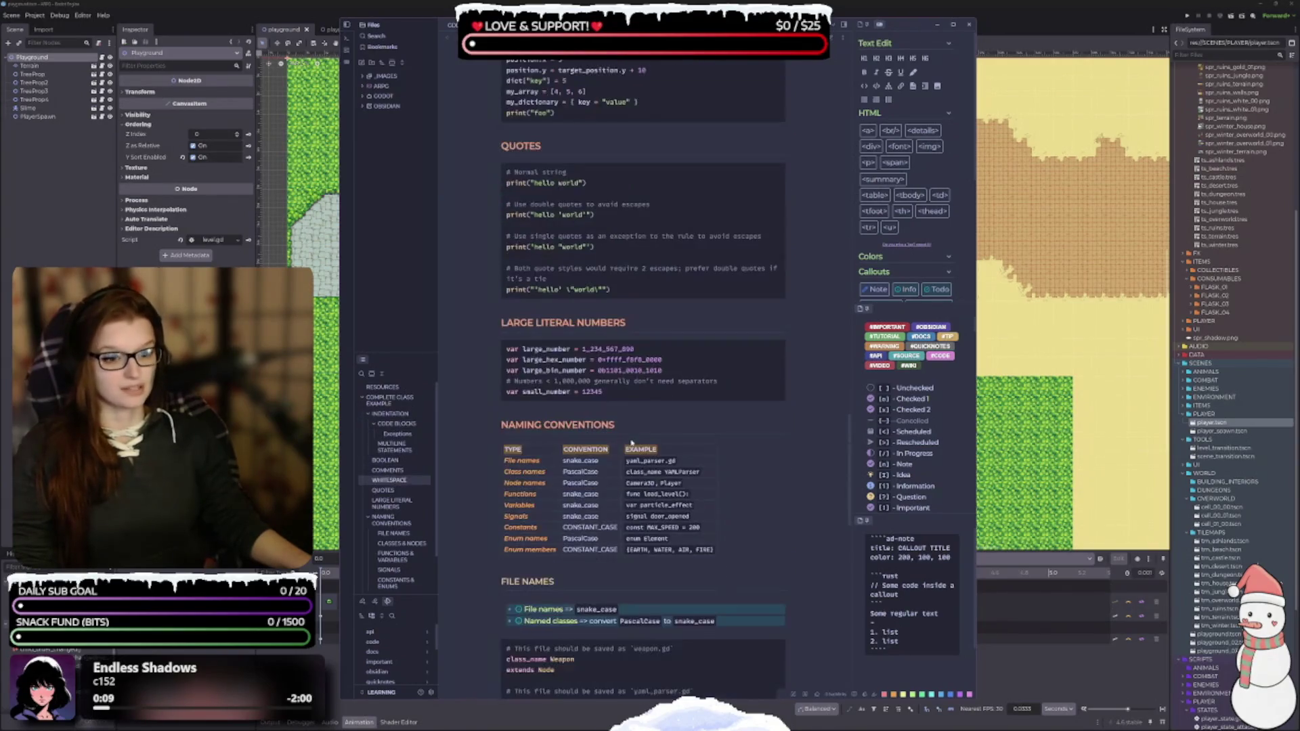
{"action": "left_click_drag", "start_coordinate": [851, 473], "coordinate": [841, 65]}
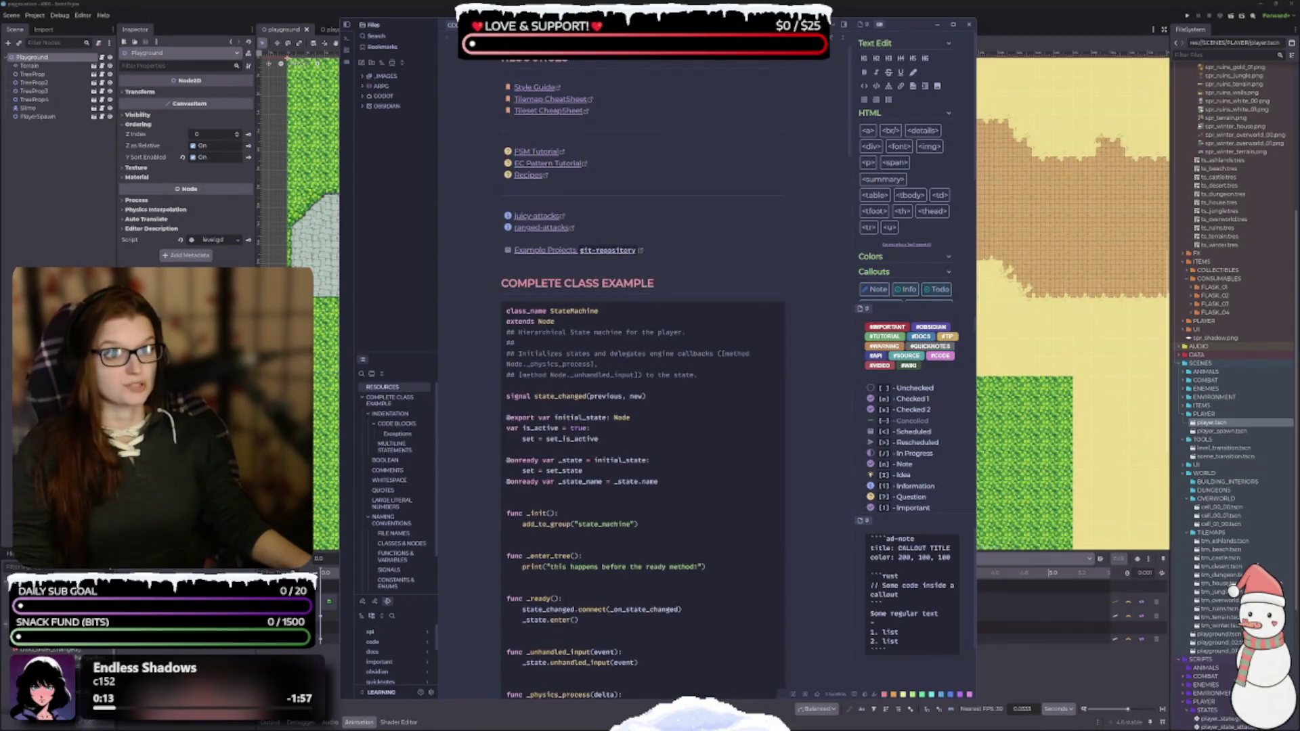
{"action": "key", "text": "ctrl+Tab"}
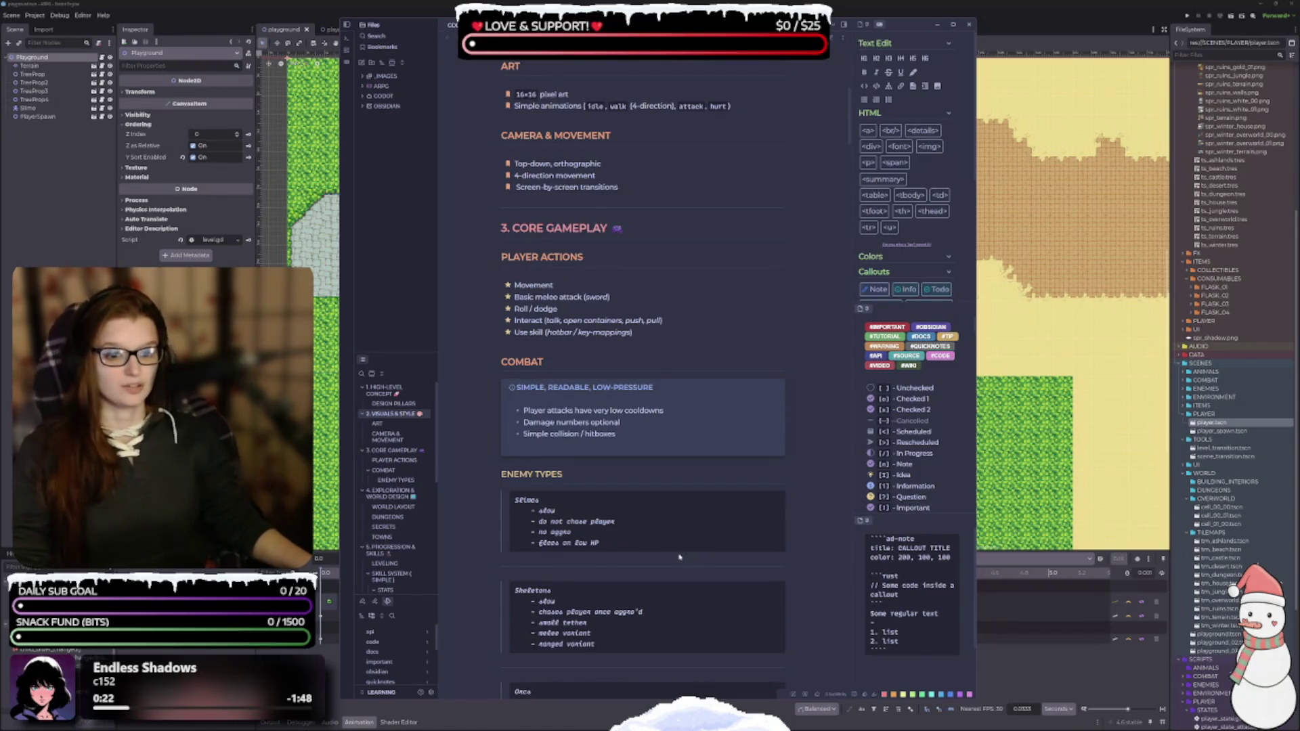
{"action": "left_click", "coordinate": [844, 24]}
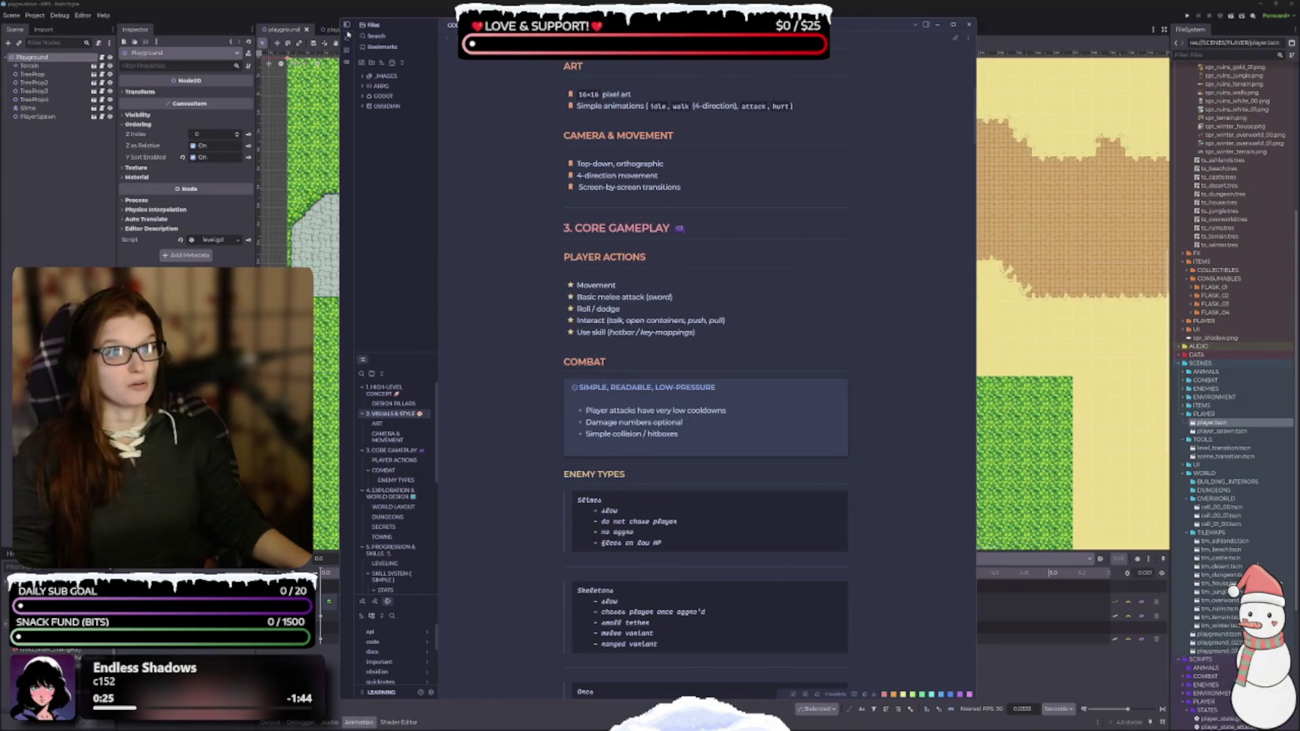
Hide the left sidebar and narrow the notes window, shifting it to the right edge
{"action": "left_click", "coordinate": [346, 25]}
{"action": "left_click_drag", "start_coordinate": [340, 100], "coordinate": [600, 110]}
{"action": "mouse_move", "coordinate": [845, 34]}
{"action": "left_mouse_down"}
{"action": "mouse_move", "coordinate": [1039, 26]}
{"action": "mouse_move", "coordinate": [1022, 25]}
{"action": "left_mouse_up"}
{"action": "mouse_move", "coordinate": [783, 195]}
{"action": "left_mouse_down"}
{"action": "mouse_move", "coordinate": [825, 185]}
{"action": "mouse_move", "coordinate": [807, 181]}
{"action": "left_mouse_up"}
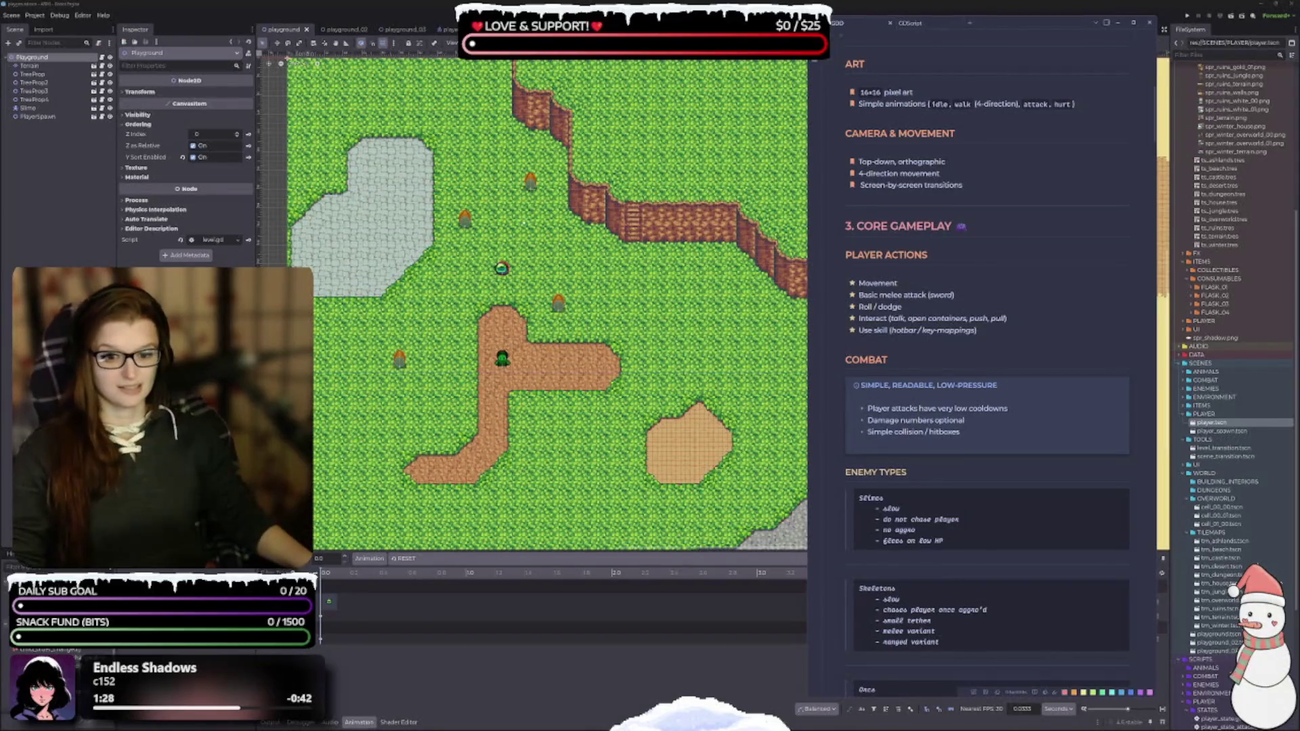
Toggle the floating design notes on and off over the map, leaving them hidden
{"action": "key", "text": "alt+Tab"}
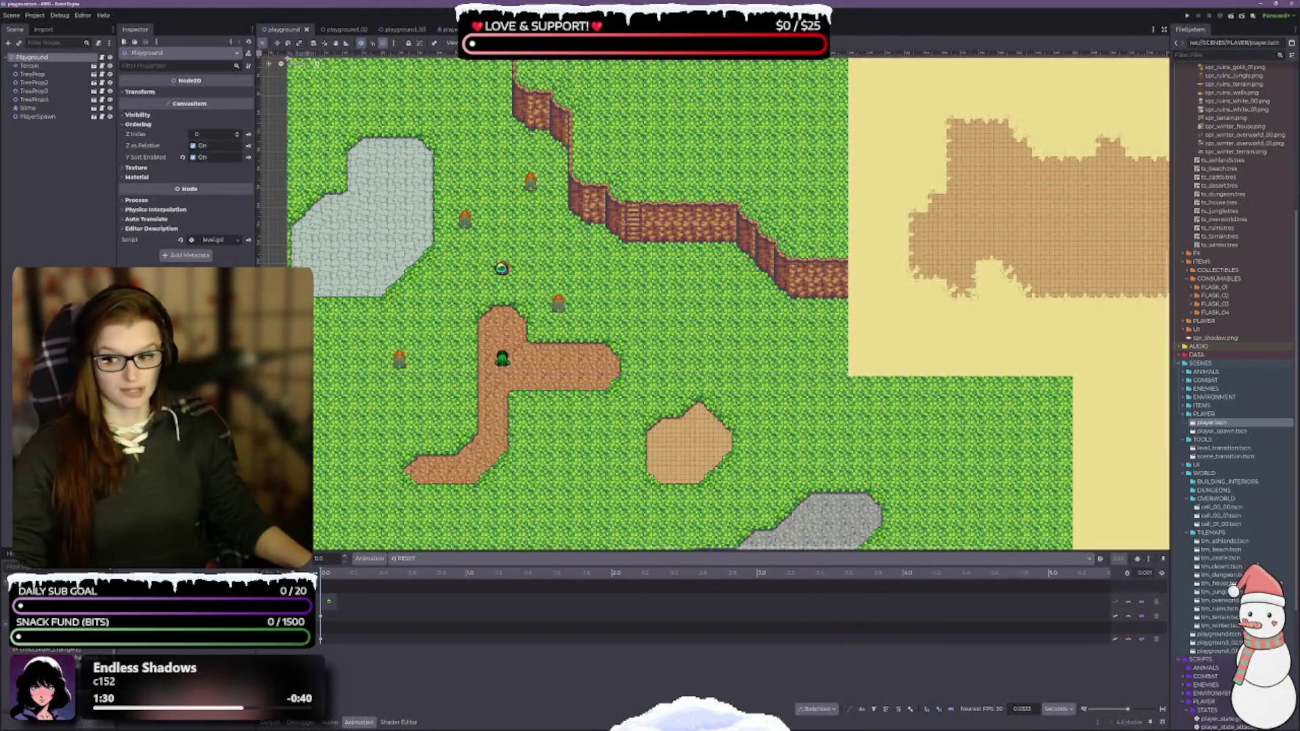
{"action": "key", "text": "alt+Tab"}
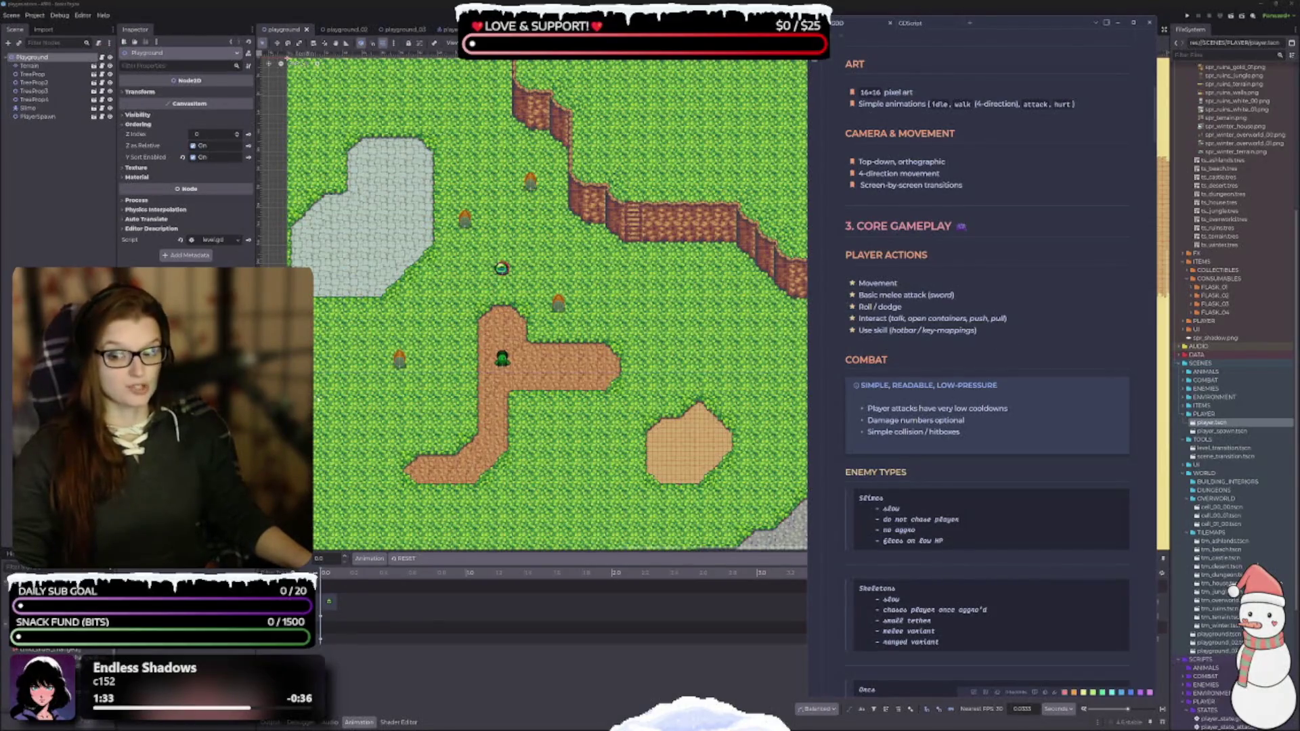
{"action": "key", "text": "alt+Tab"}
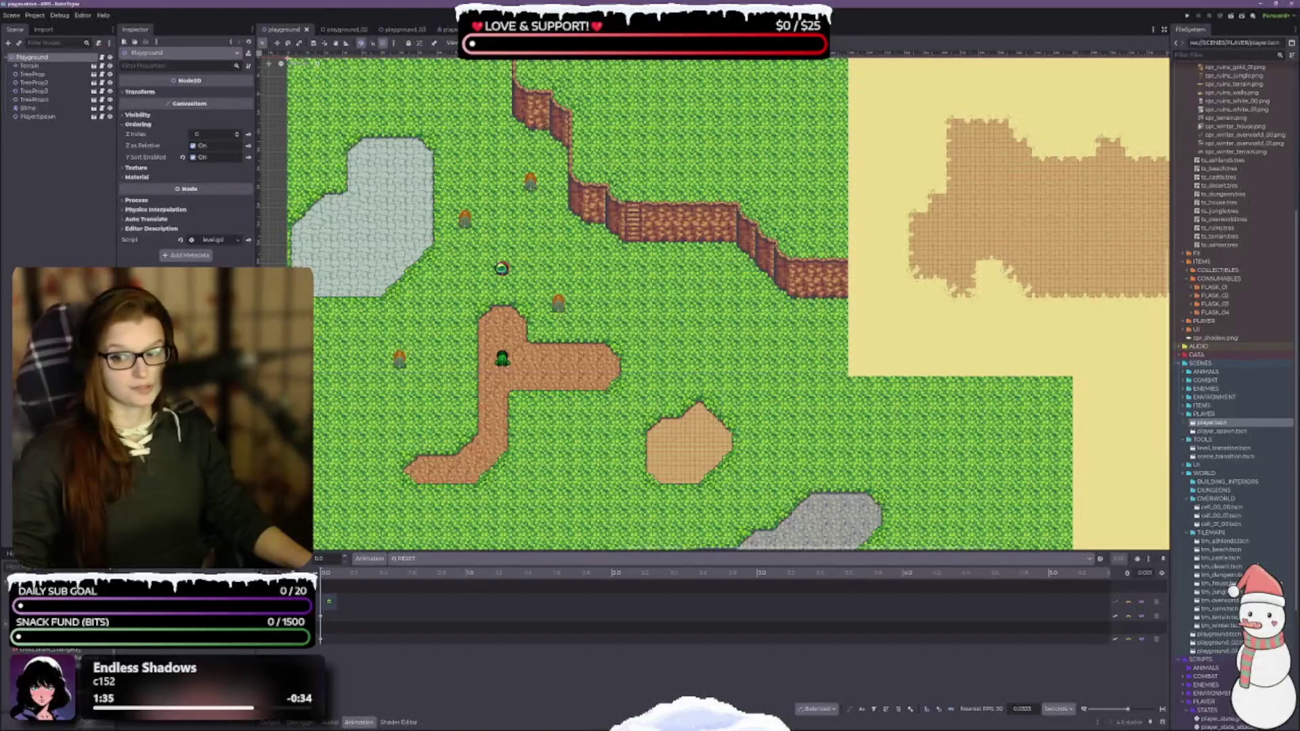
{"action": "key", "text": "alt+Tab"}
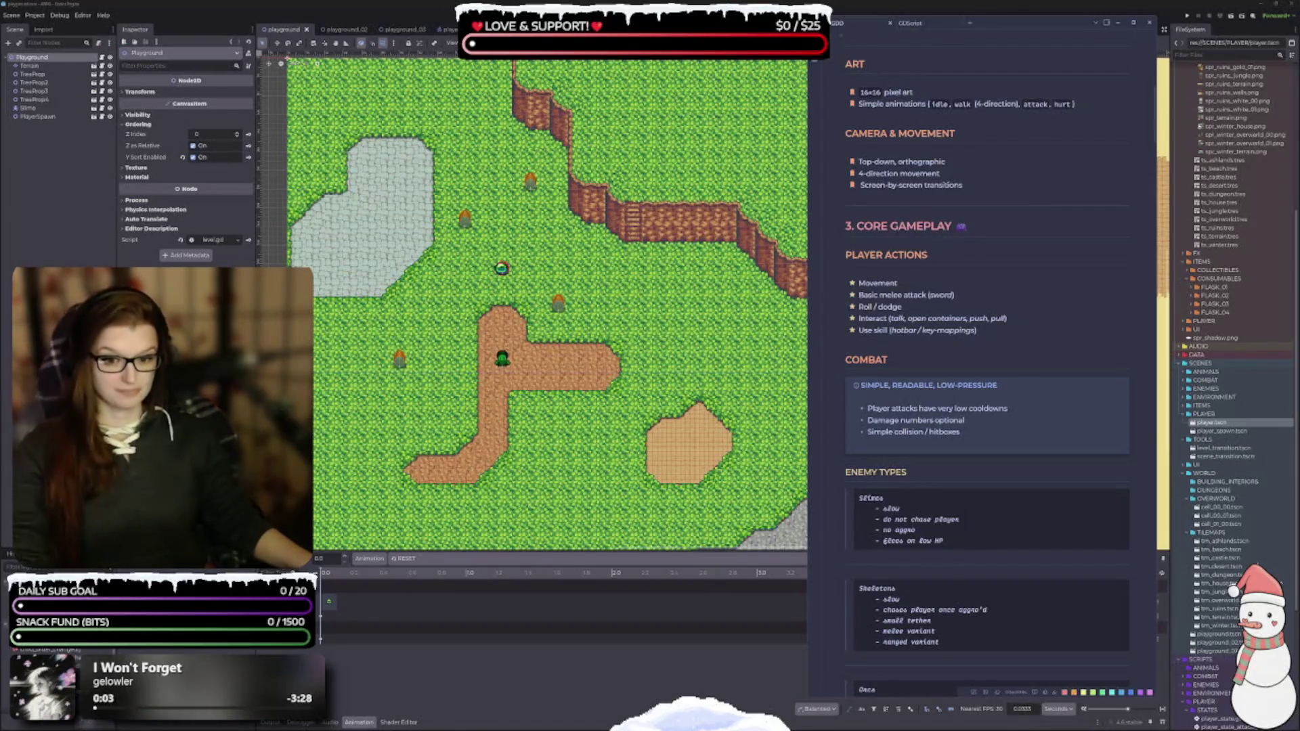
{"action": "key", "text": "alt+Tab"}
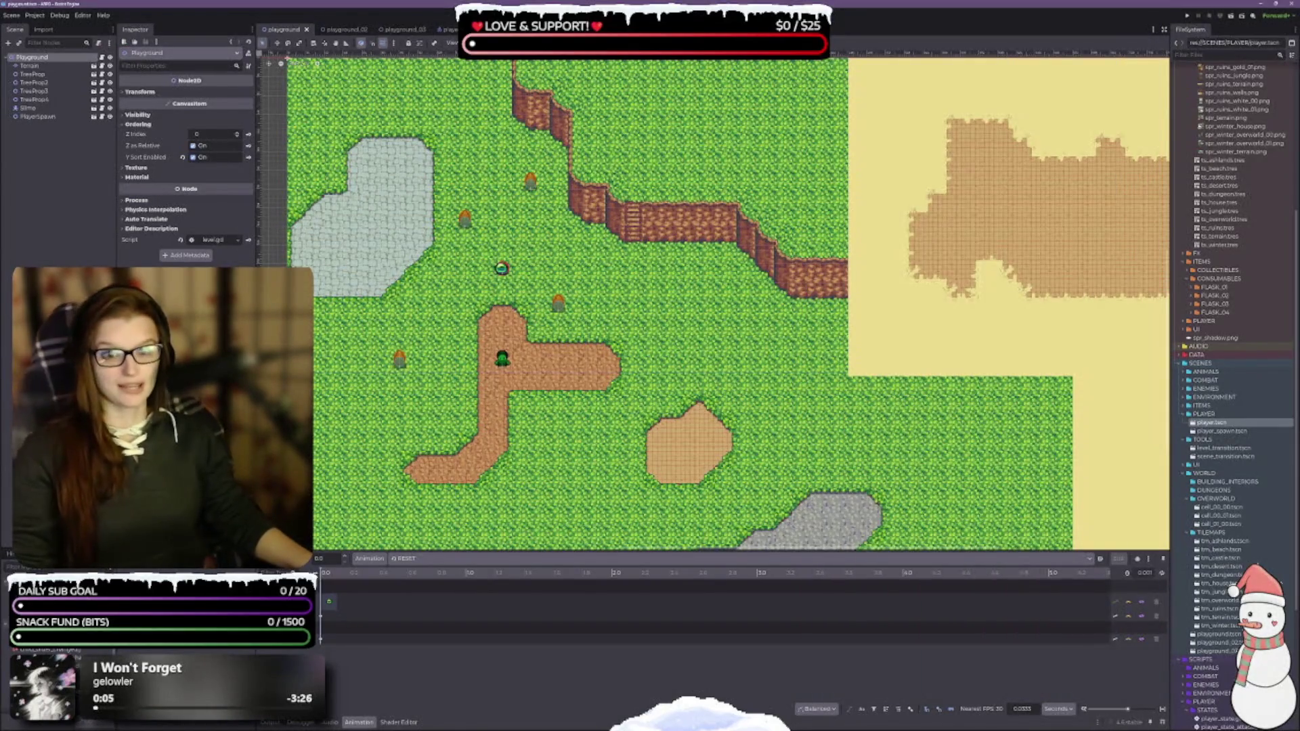
{"action": "key", "text": "alt+Tab"}
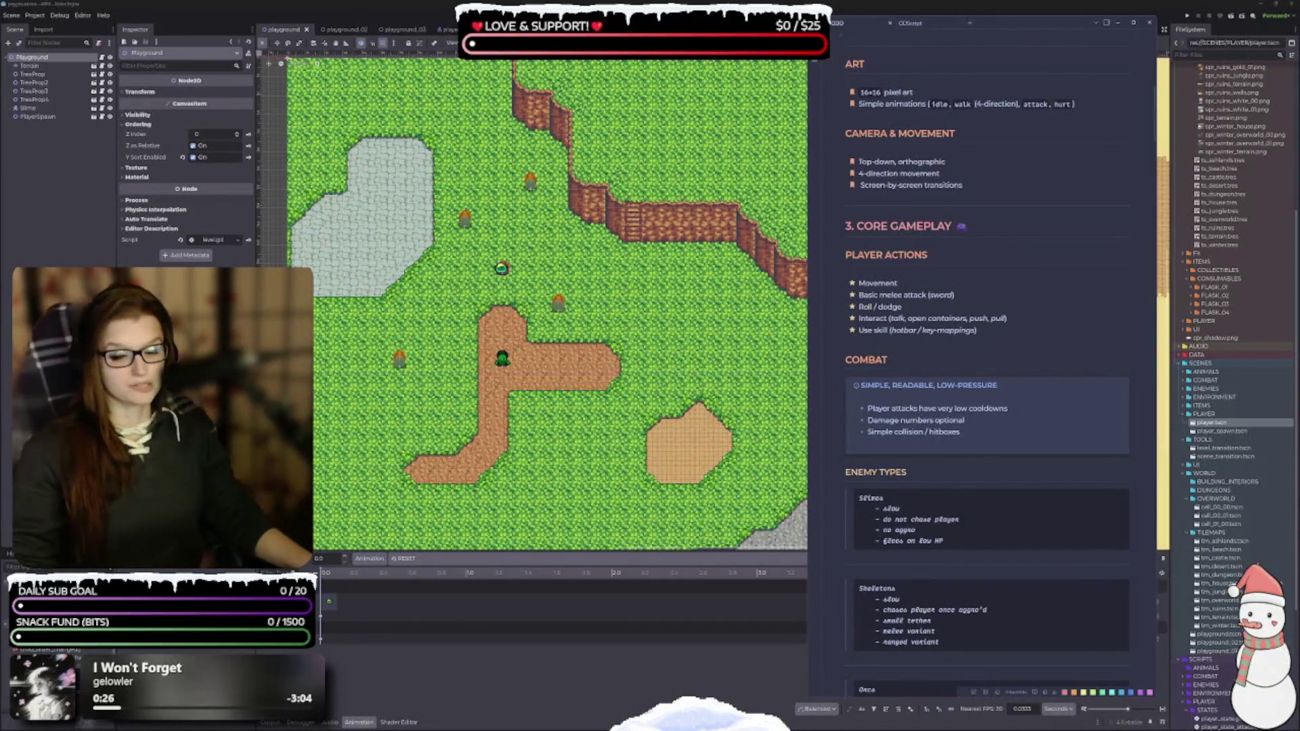
{"action": "key", "text": "alt+Tab"}
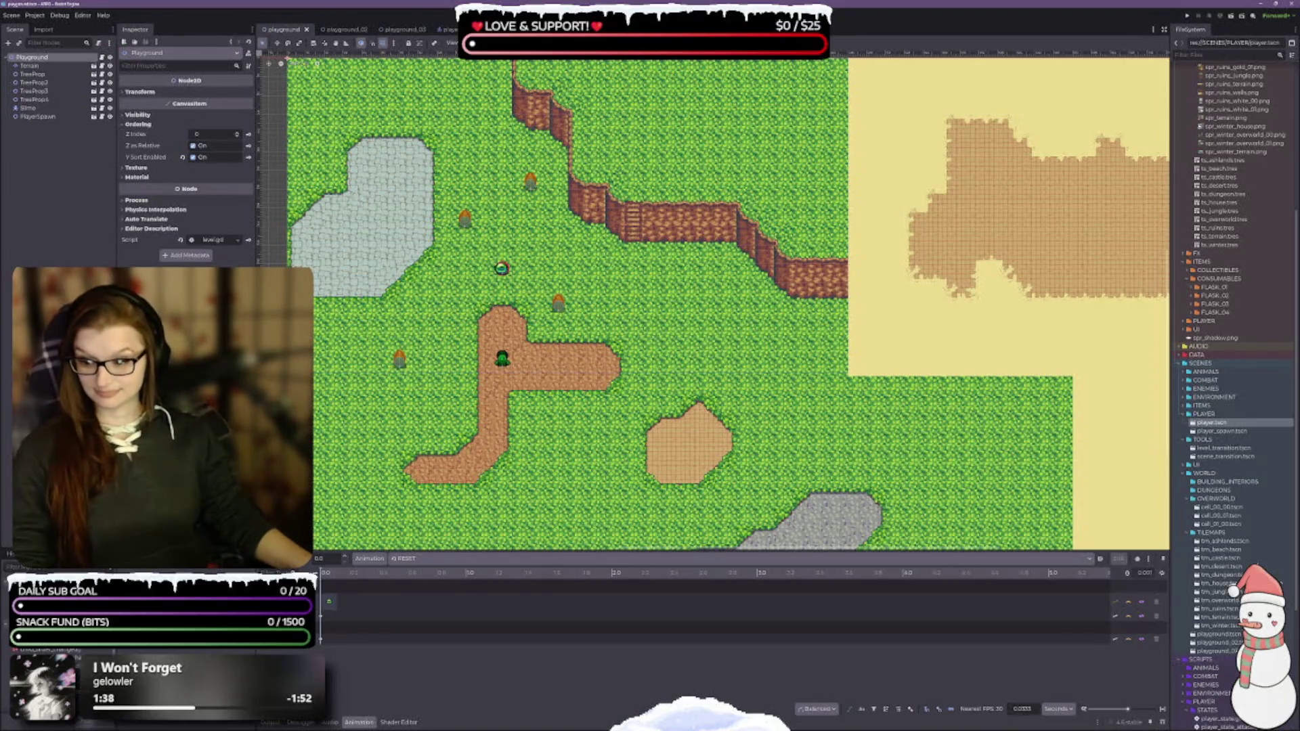
Bring the VS Code window with player.gd to the front over the scene view
{"action": "key", "text": "alt+Tab"}
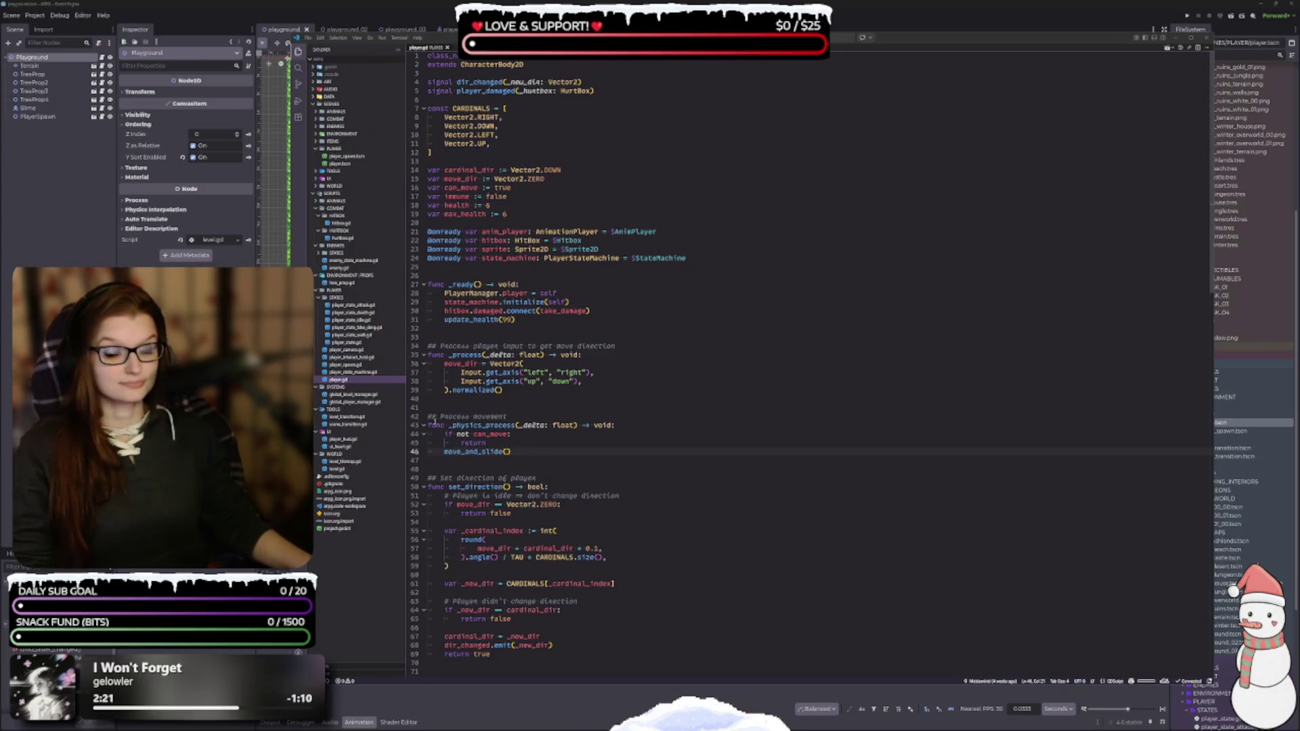
Check the Input.get_axis tooltip, then bring the gameplay video forward beside player.gd
{"action": "mouse_move", "coordinate": [520, 381]}
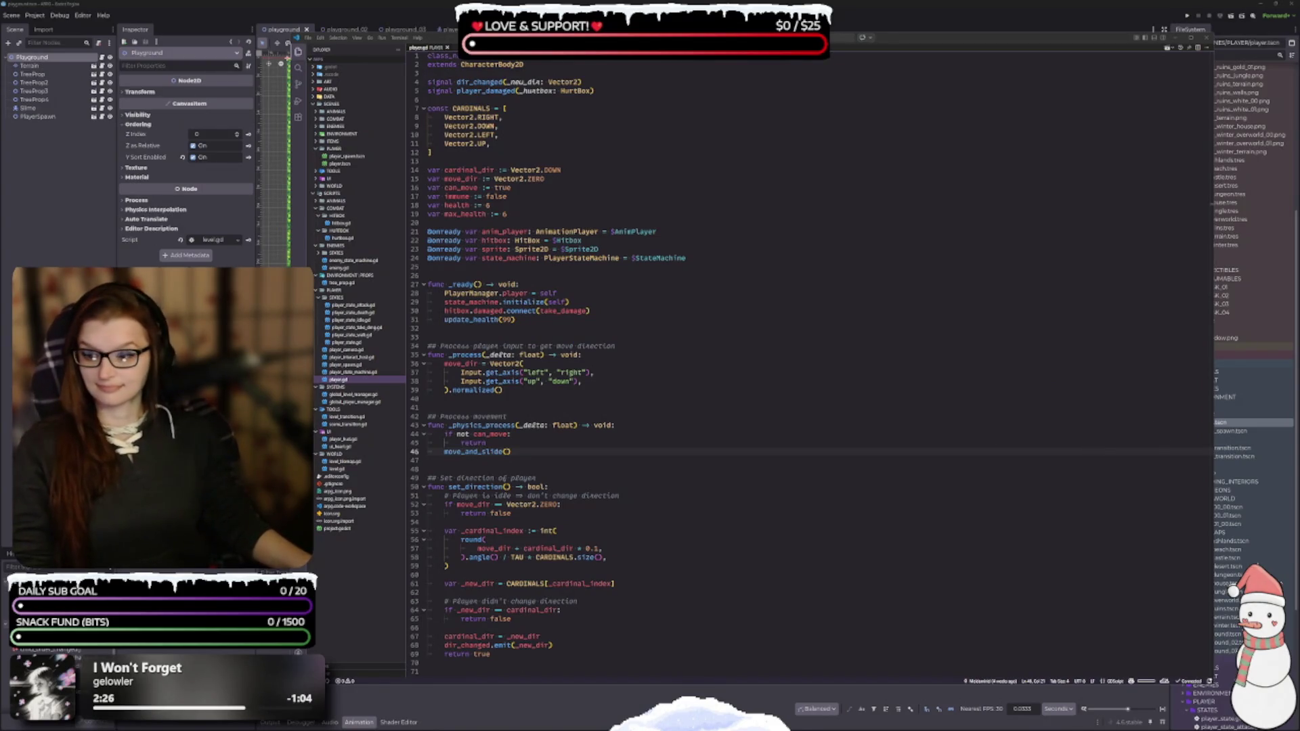
{"action": "key", "text": "F5"}
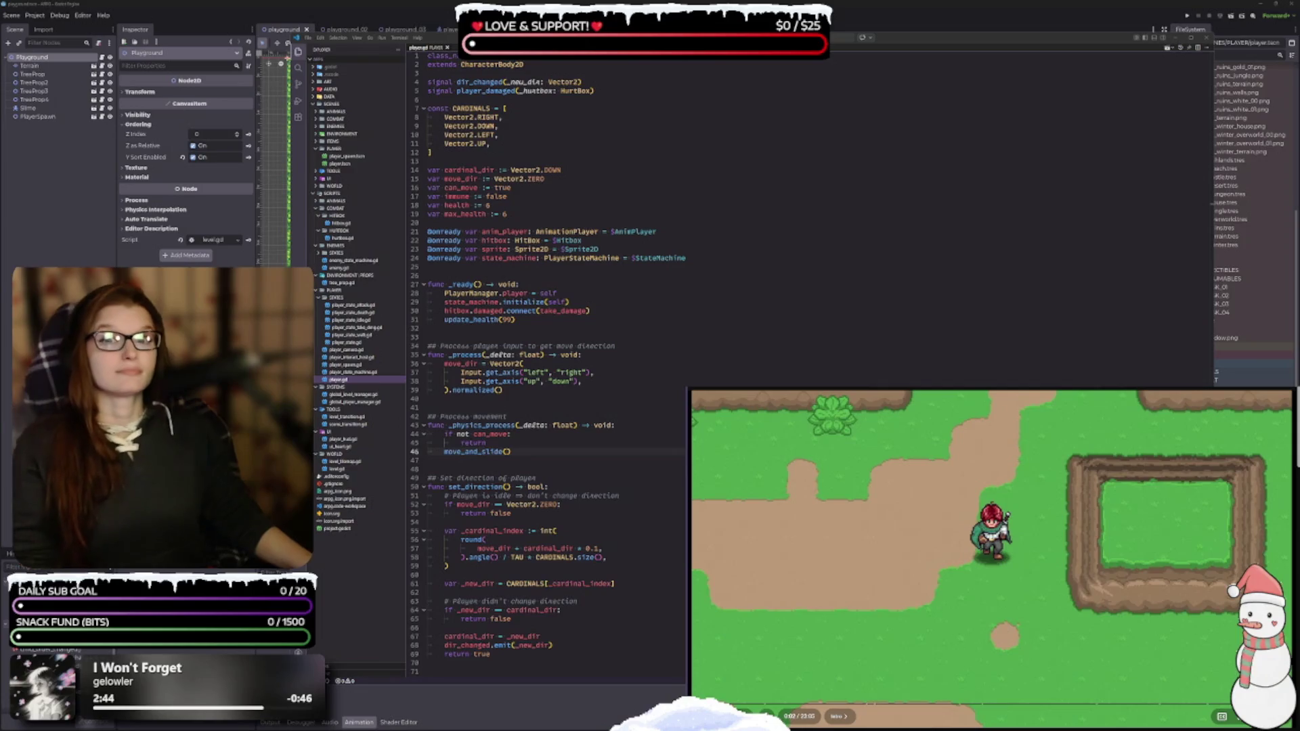
{"action": "scroll", "coordinate": [991, 560], "scroll_direction": "down", "scroll_amount": 1}
{"action": "scroll", "coordinate": [990, 561], "scroll_direction": "down", "scroll_amount": 4}
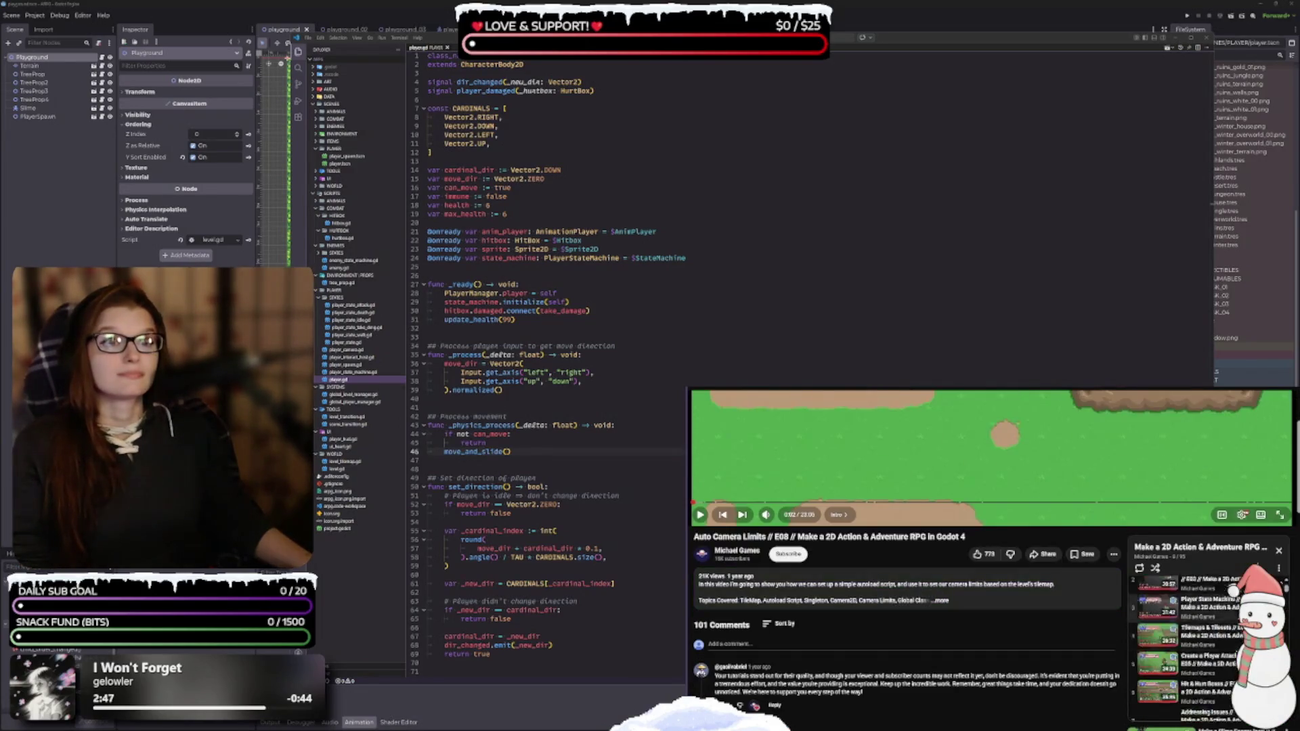
{"action": "scroll", "coordinate": [1192, 643], "scroll_direction": "down", "scroll_amount": 2}
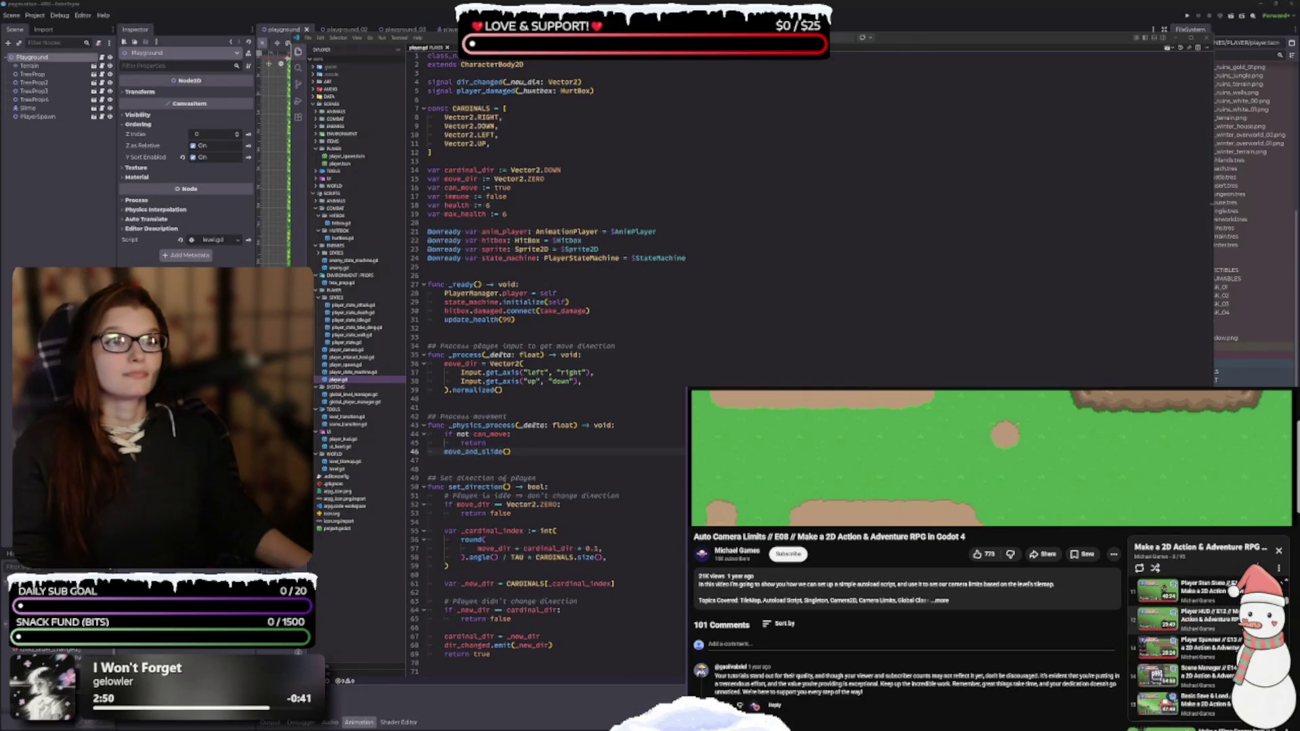
{"action": "scroll", "coordinate": [1185, 643], "scroll_direction": "up", "scroll_amount": 4}
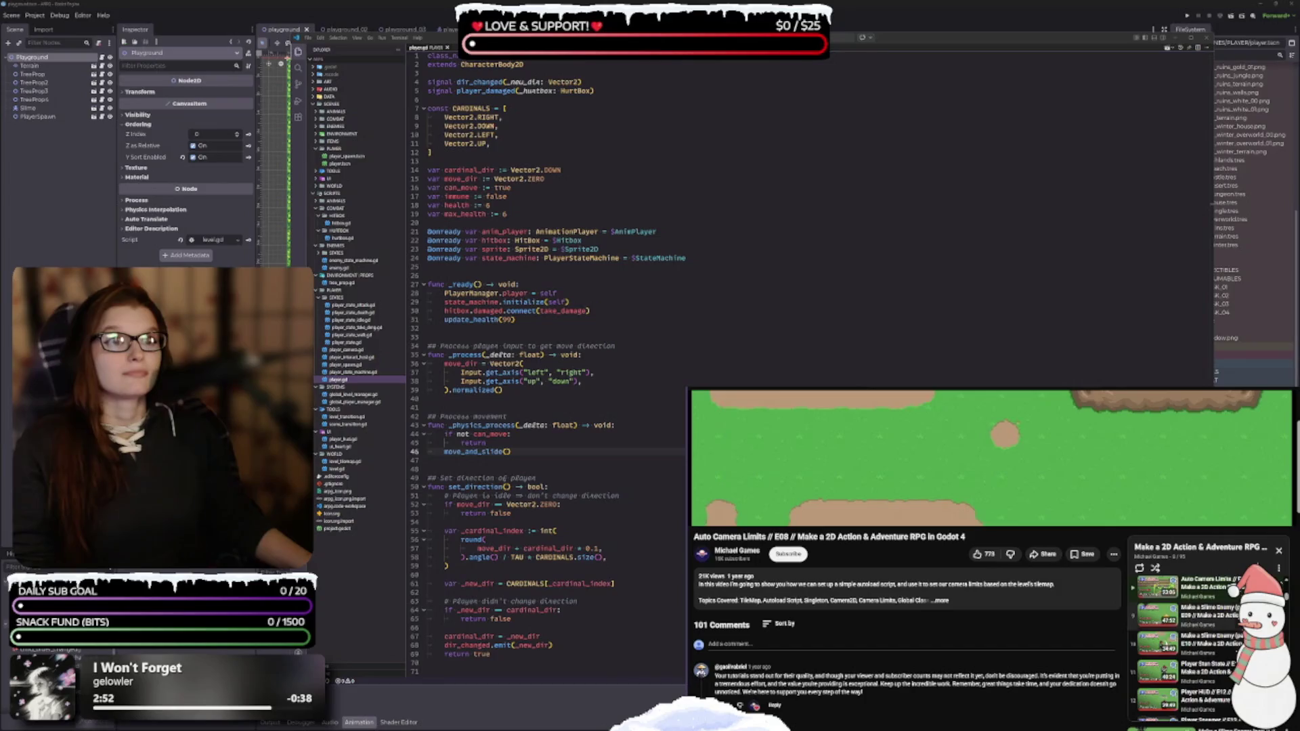
{"action": "scroll", "coordinate": [1184, 643], "scroll_direction": "up", "scroll_amount": 2}
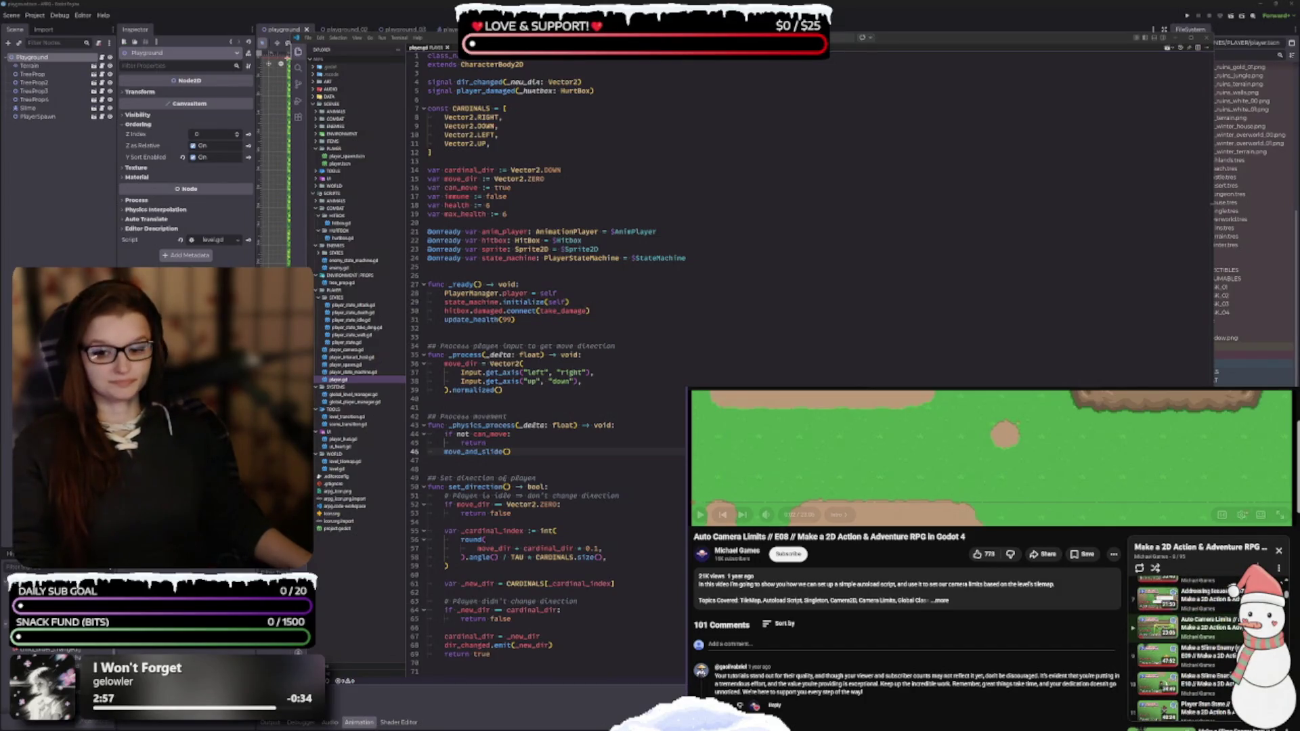
{"action": "mouse_move", "coordinate": [486, 318]}
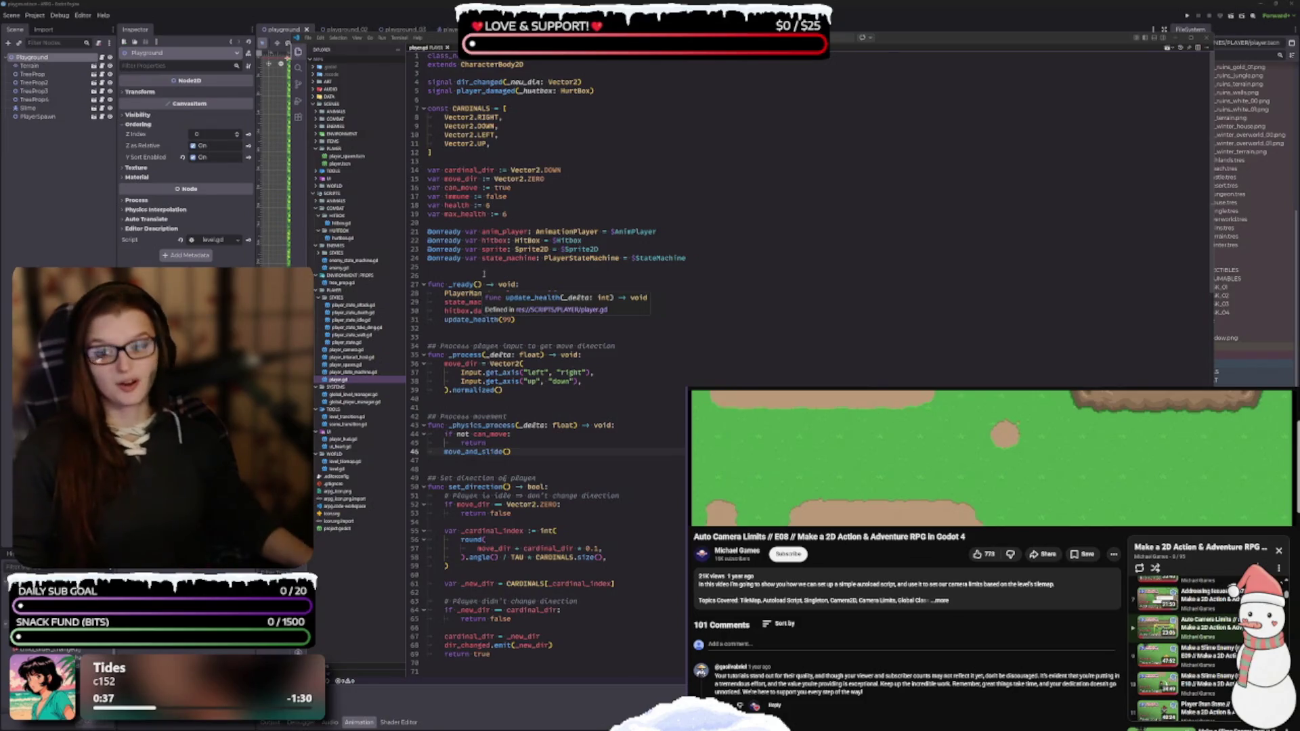
{"action": "left_click", "coordinate": [504, 390]}
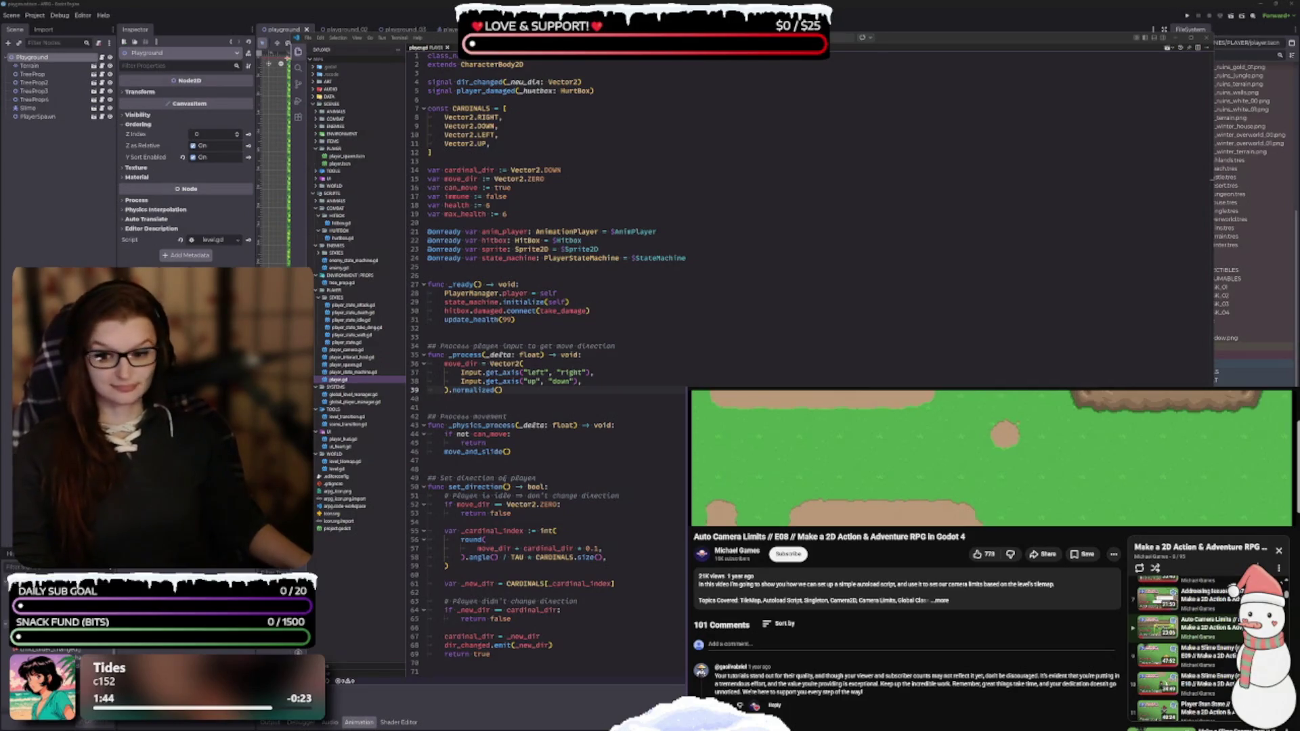
{"action": "key", "text": "Down"}
{"action": "key", "text": "Down"}
{"action": "key", "text": "Down"}
{"action": "left_click", "coordinate": [646, 431]}
{"action": "left_click", "coordinate": [646, 425]}
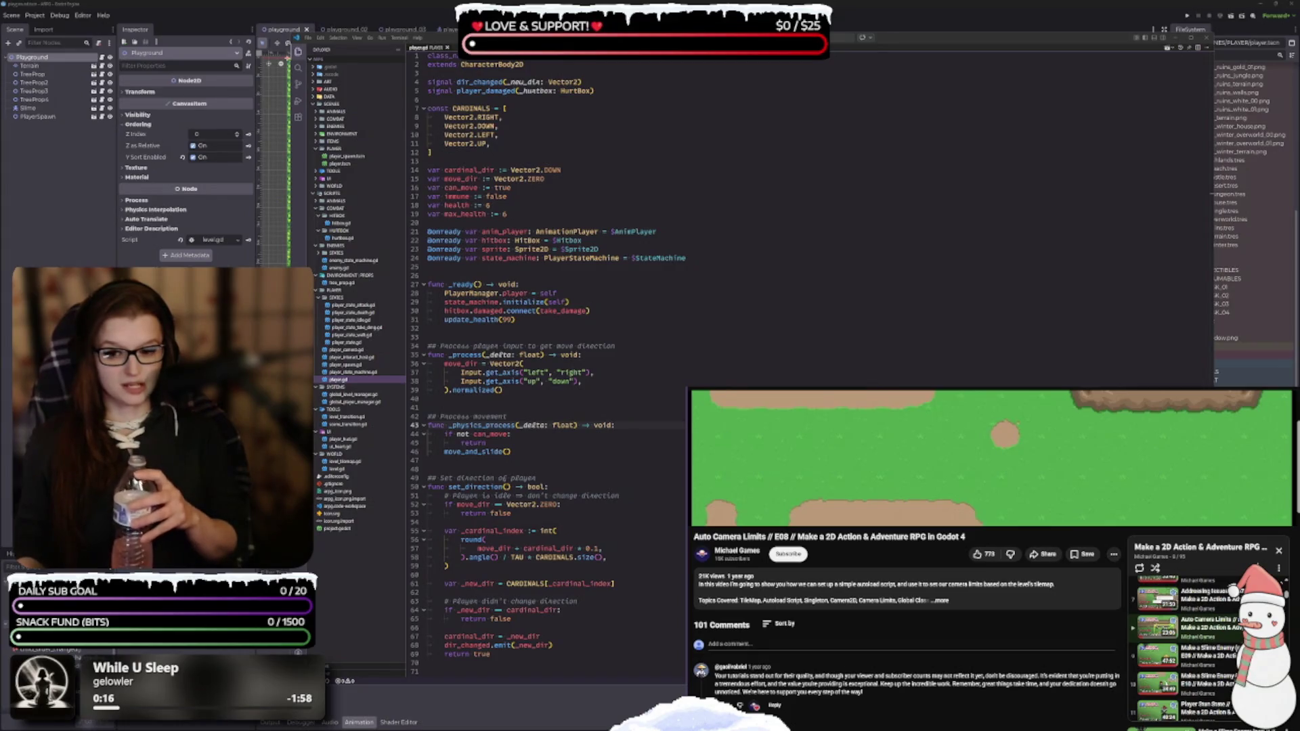
{"action": "left_click", "coordinate": [631, 645]}
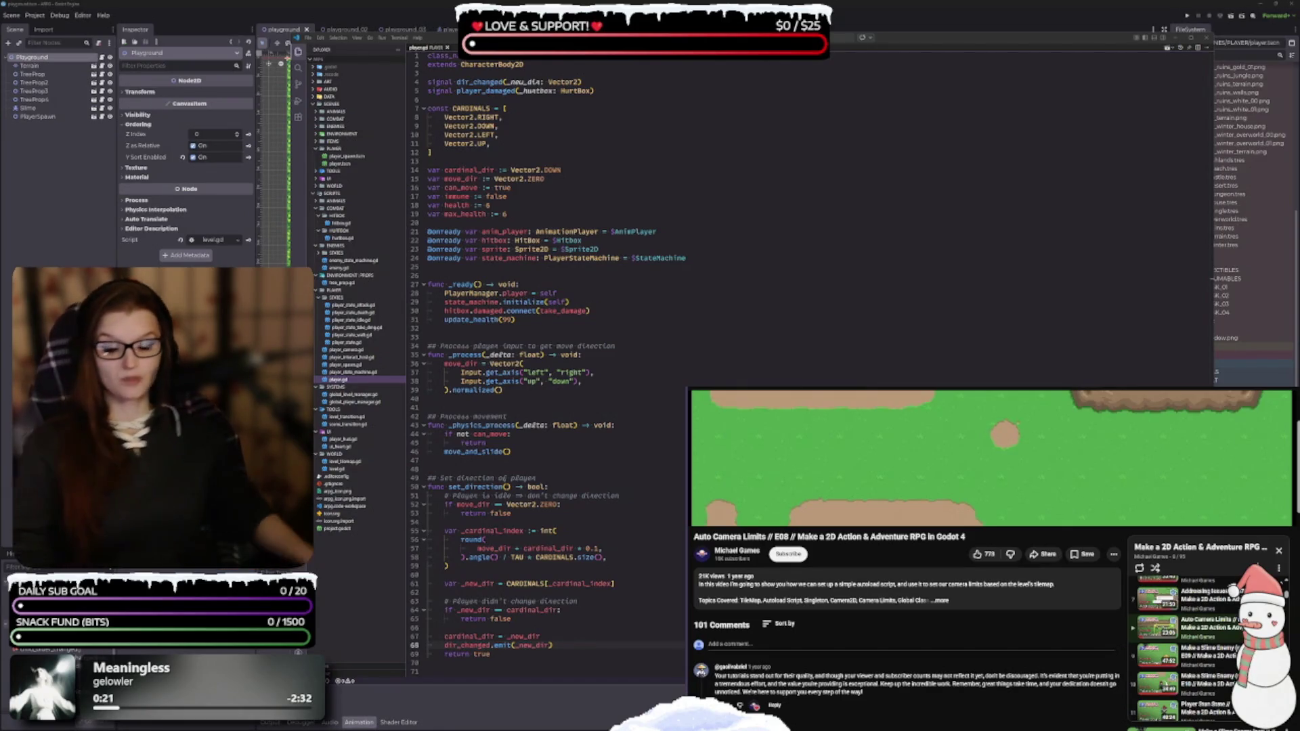
{"action": "left_click", "coordinate": [634, 504]}
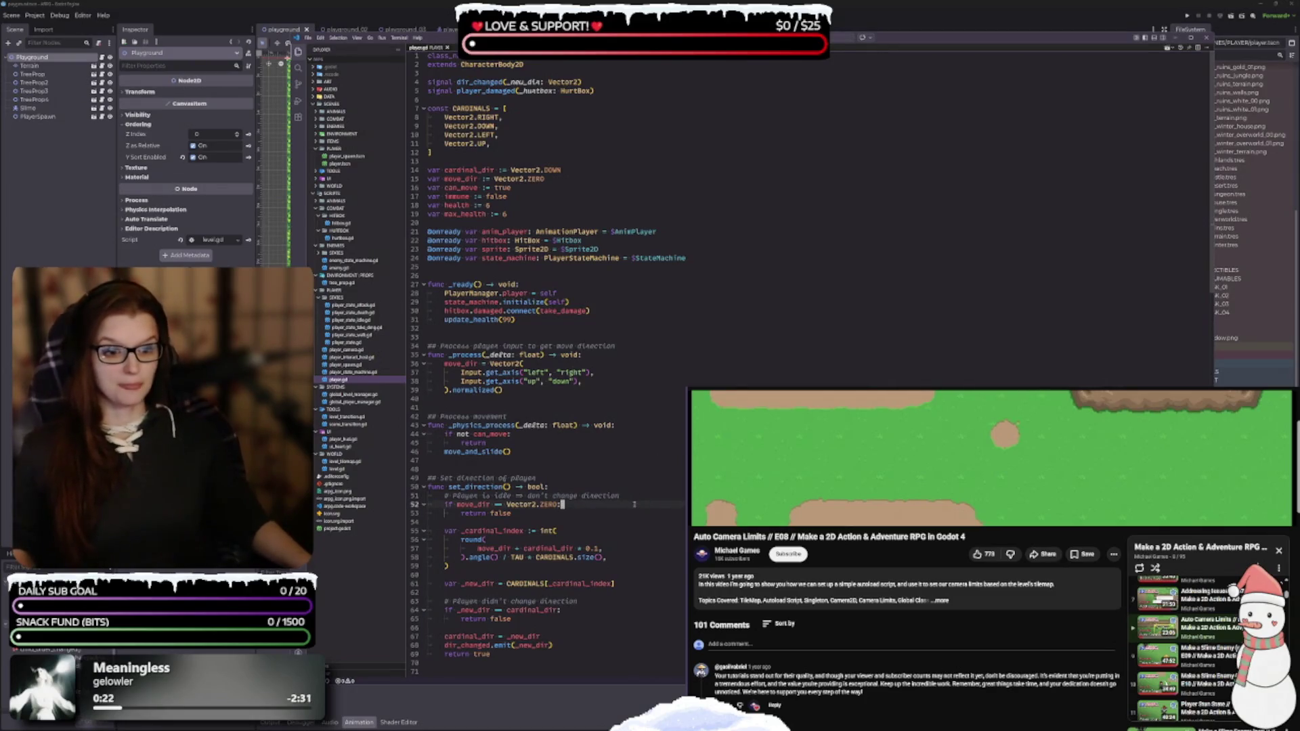